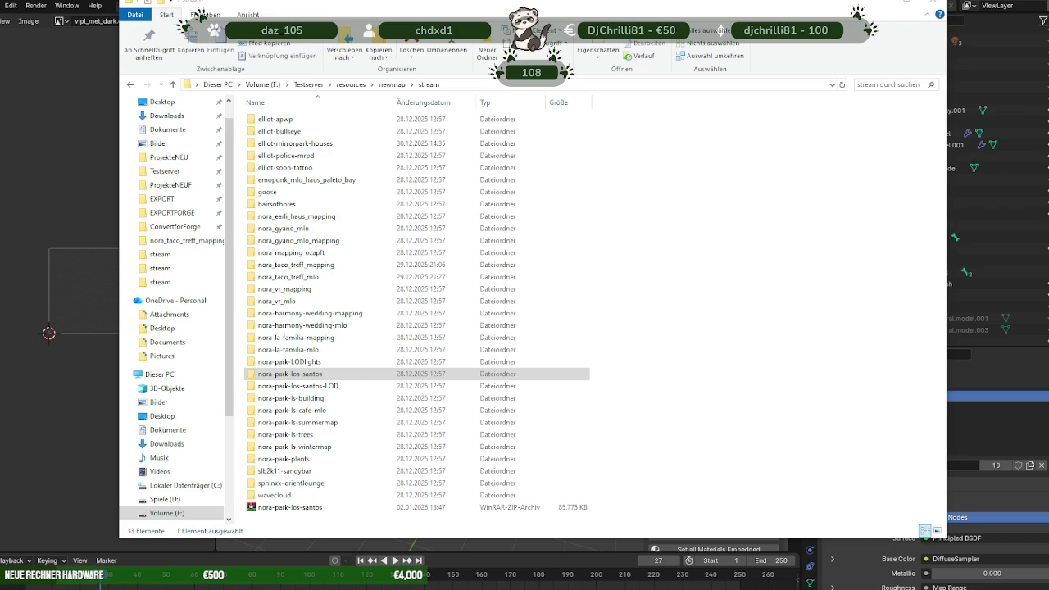
- Back in File Explorer, snip the folder rows around nora-park-los-santos
key(alt+Tab)
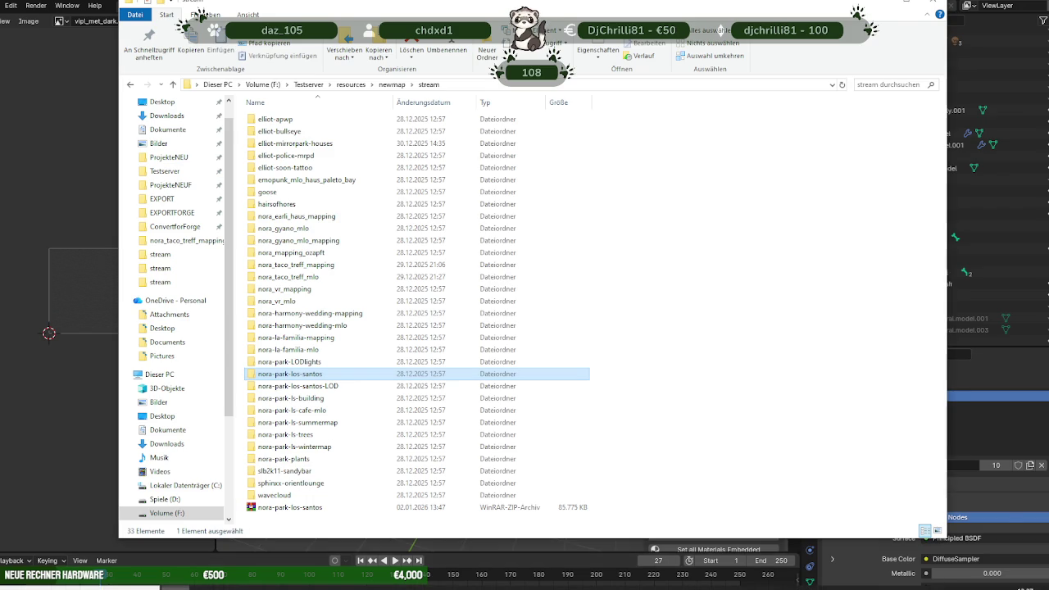
key(alt+Tab)
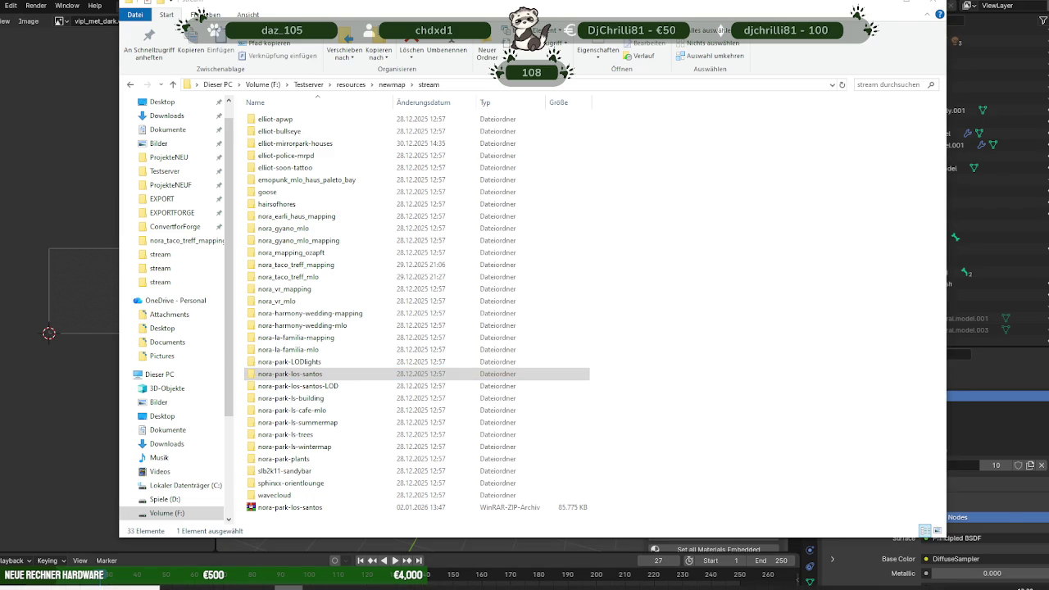
key(super+shift+s)
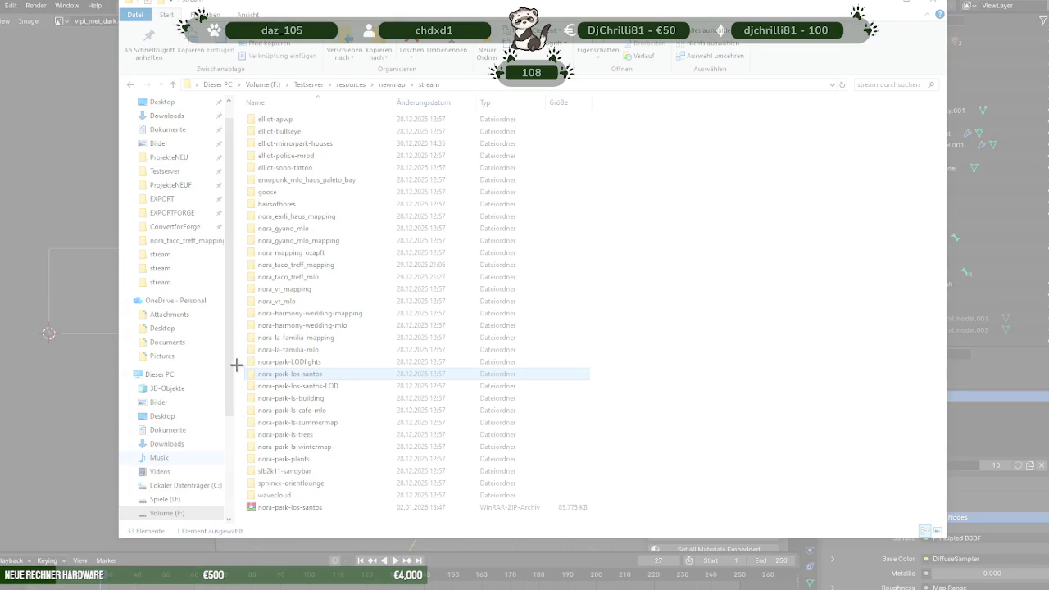
mouse_move(236, 364)
mouse_down()
mouse_move(472, 470)
mouse_move(475, 461)
mouse_up()
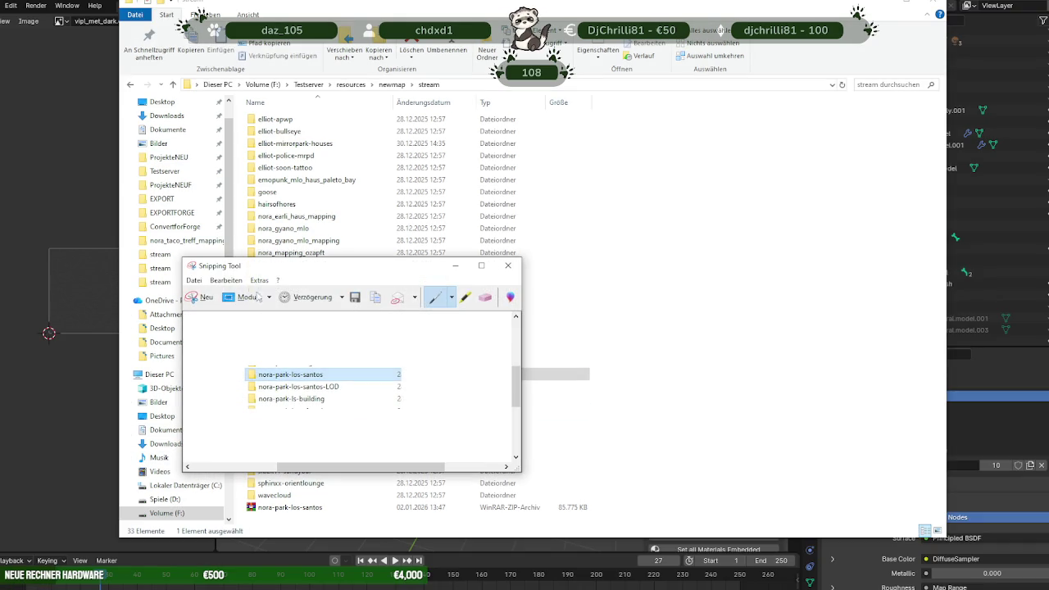
click(203, 297)
mouse_move(236, 352)
mouse_down()
mouse_move(438, 465)
mouse_move(610, 463)
mouse_up()
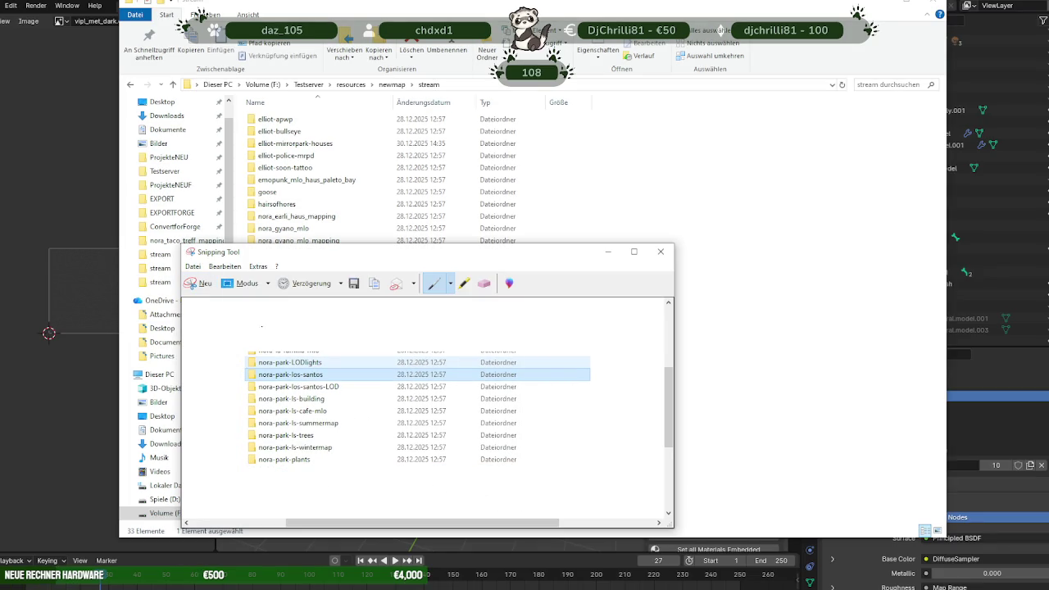
- Discard that snip and recapture the rows from nora-la-familia-mlo to nora-park-plants
click(661, 252)
click(562, 406)
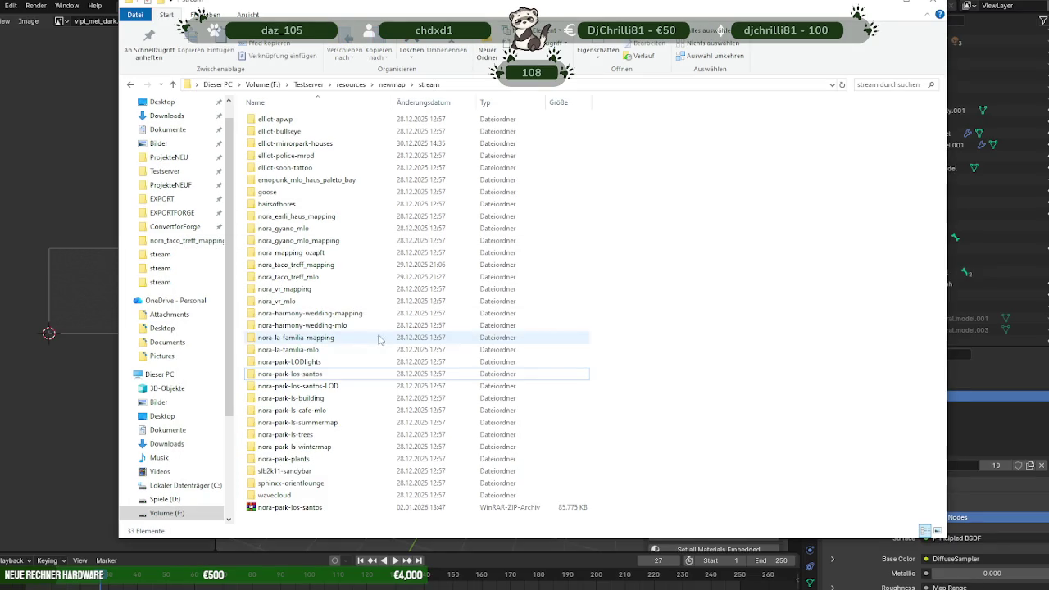
click(305, 374)
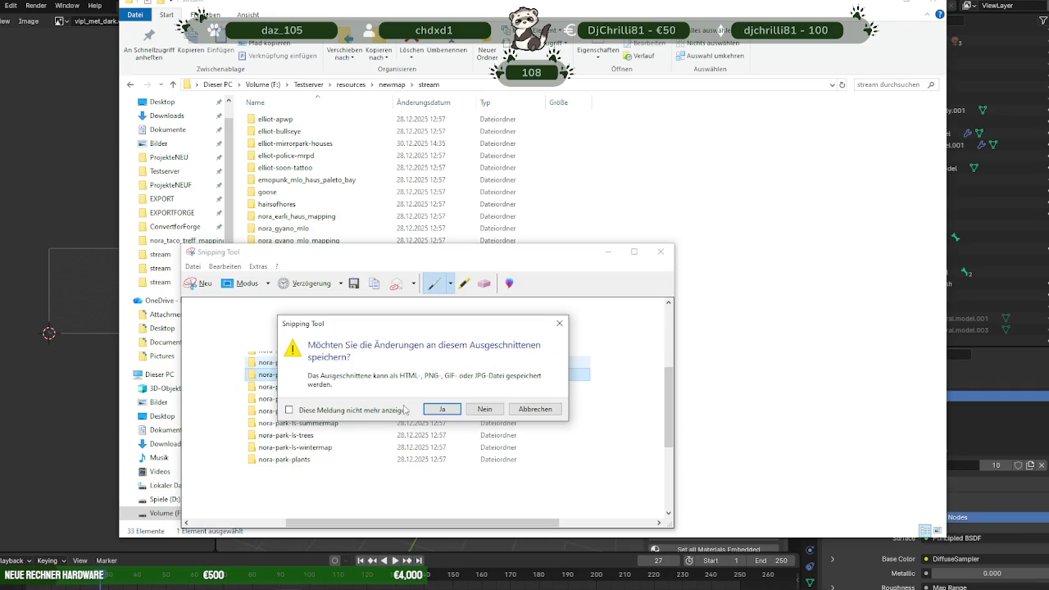
click(484, 409)
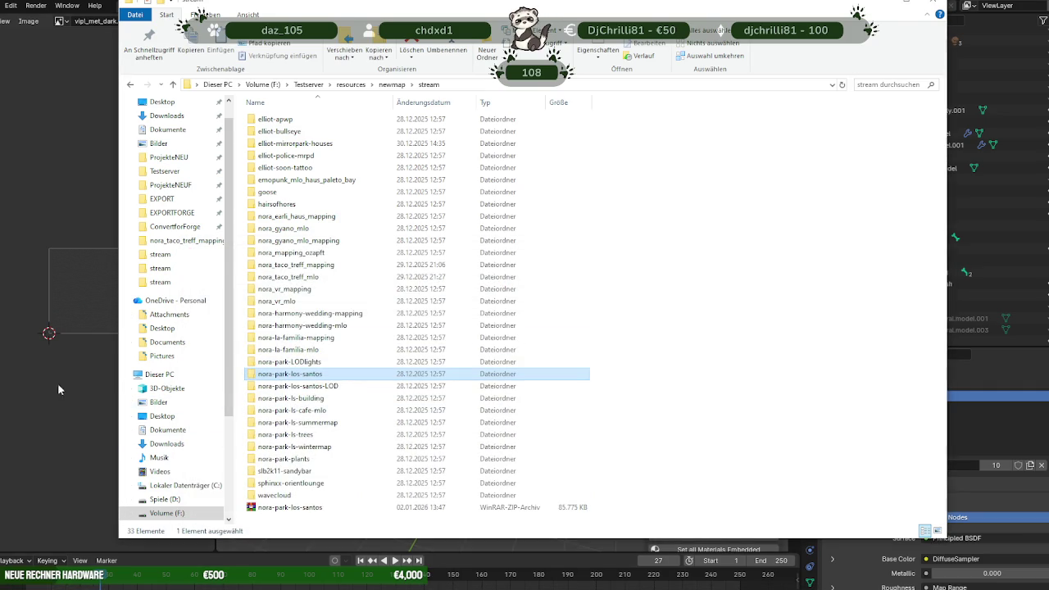
key(super+shift+s)
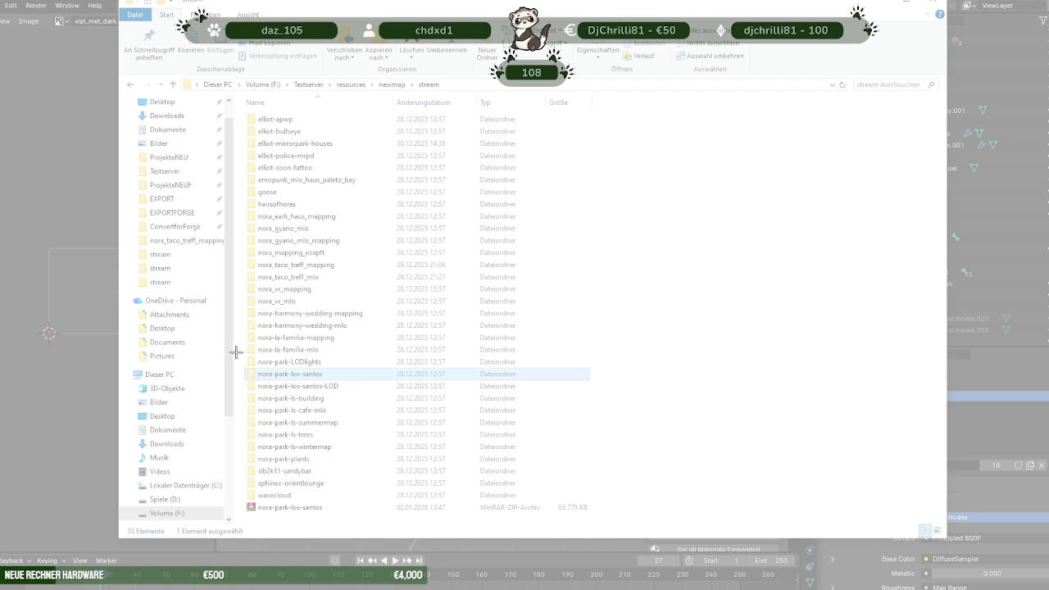
drag(234, 346, 672, 465)
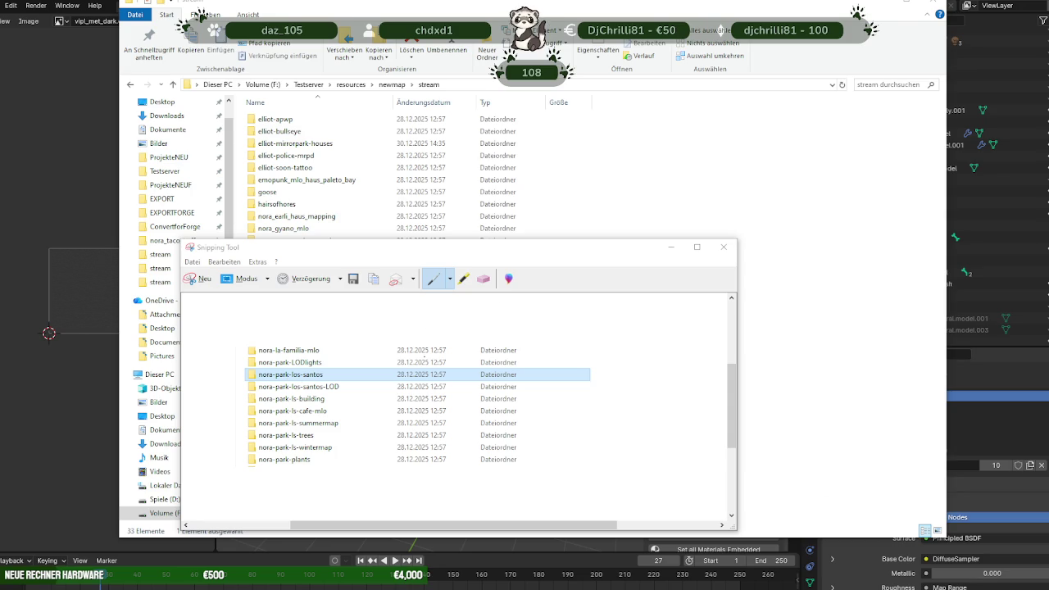
- Open nora-park-los-santos, then go up two levels to the newmap folder
click(806, 298)
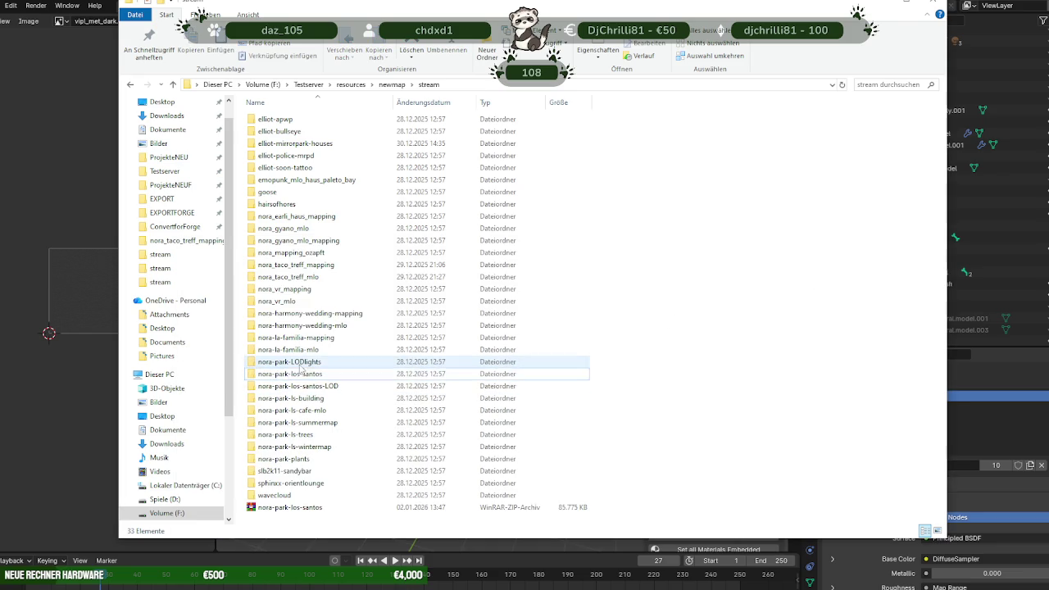
double_click(290, 373)
click(173, 84)
click(172, 85)
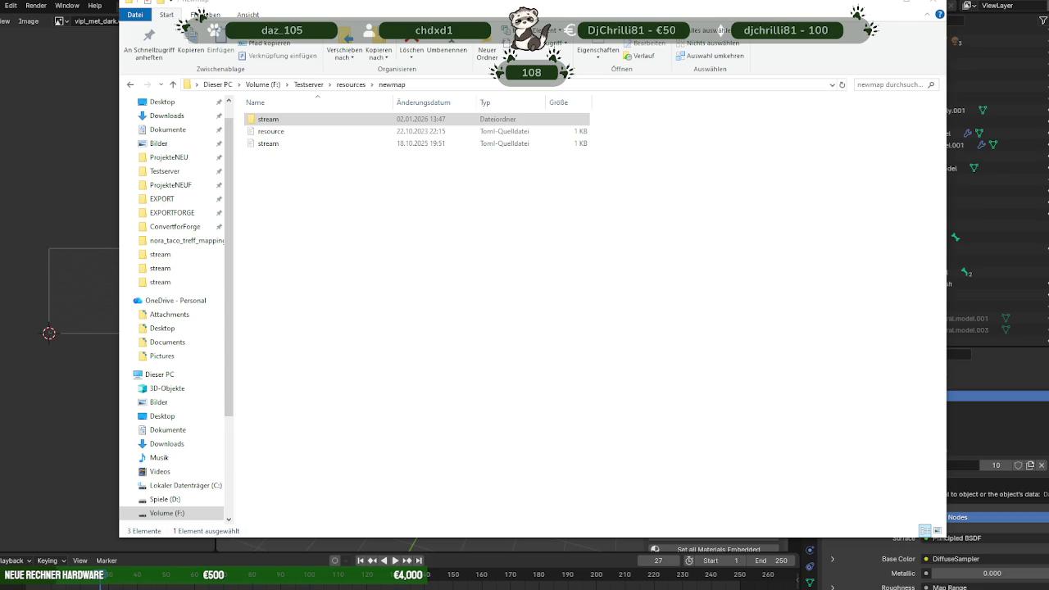
key(alt+Tab)
click(201, 280)
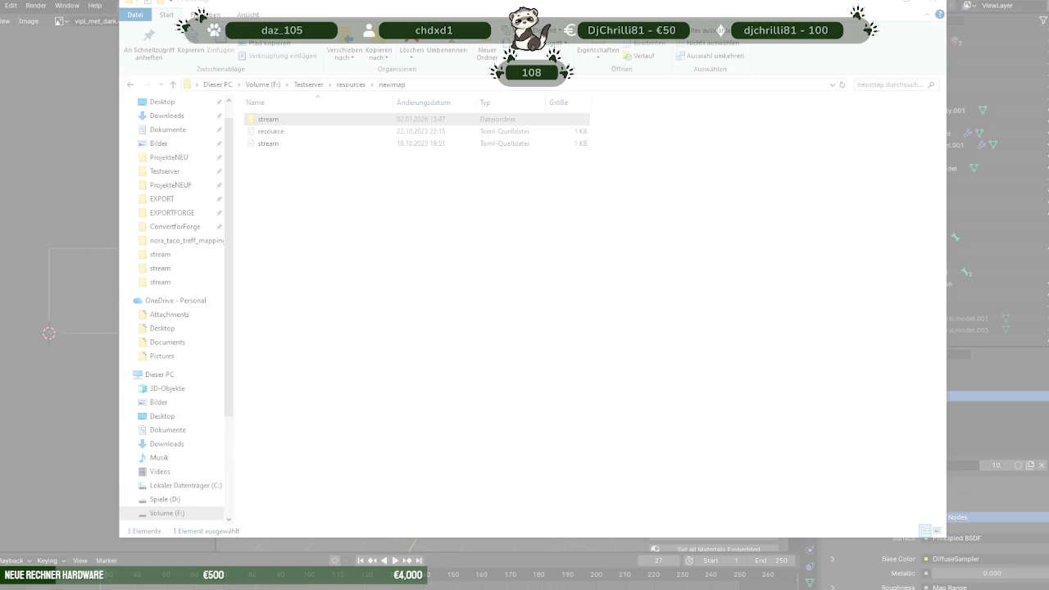
key(Escape)
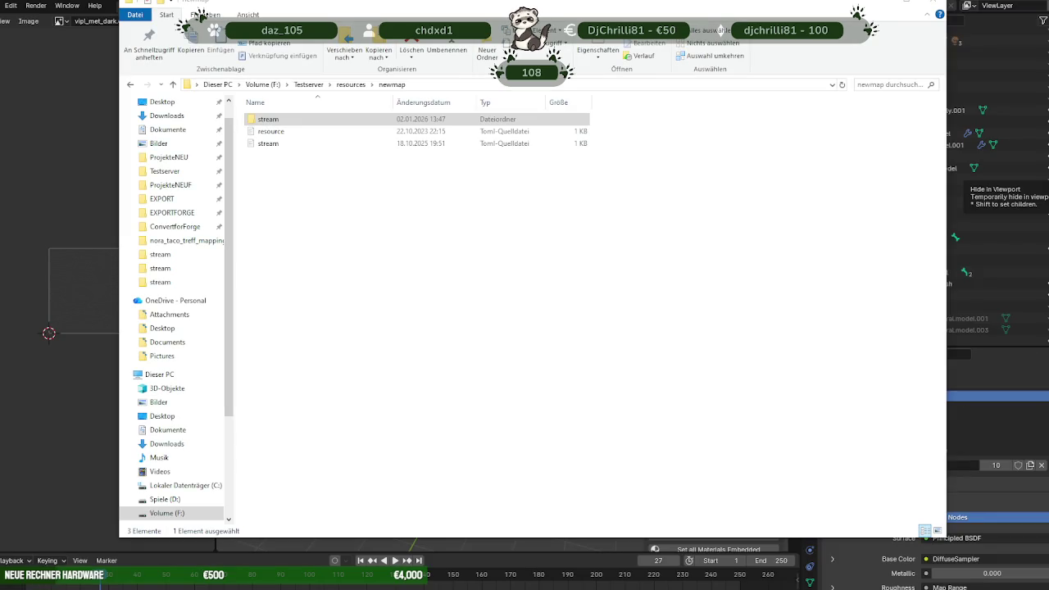
key(alt+Tab)
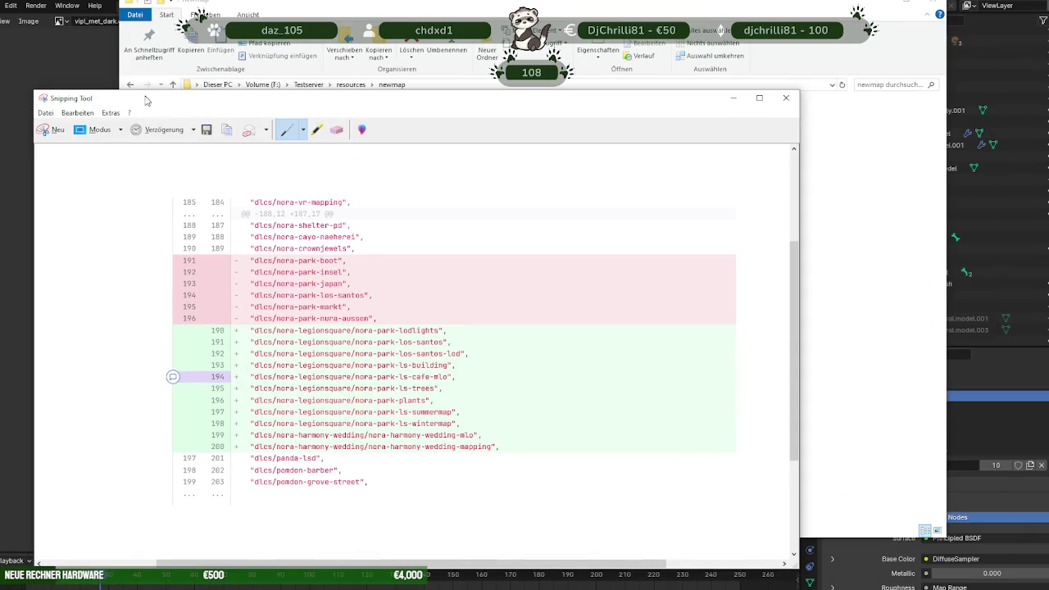
key(alt+Tab)
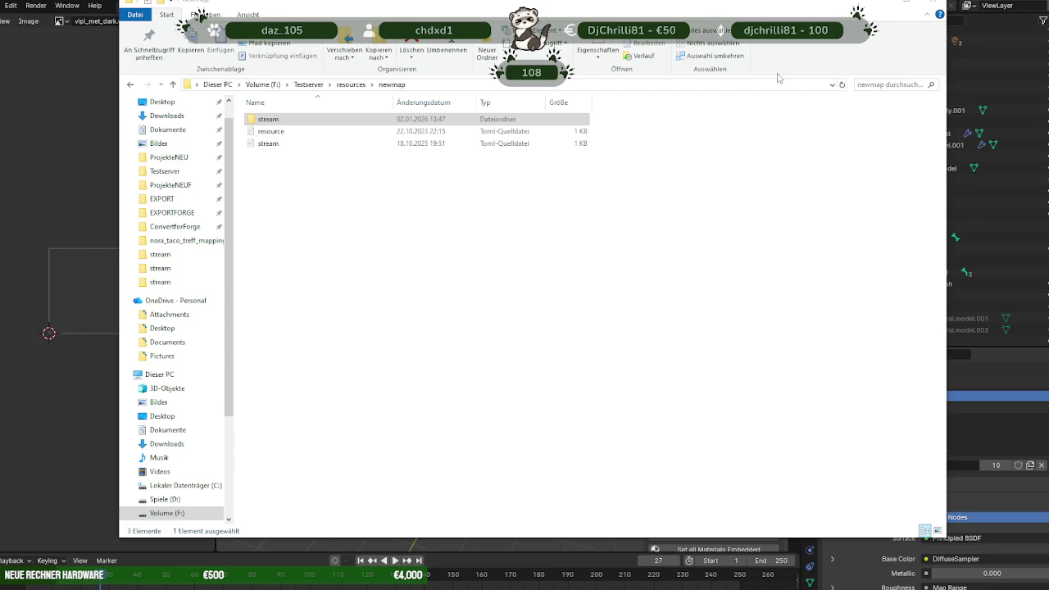
click(911, 3)
- Select the curved handrail rahmen.002 and orbit around the spiral staircase
scroll(522, 316, up, 1)
scroll(533, 327, up, 2)
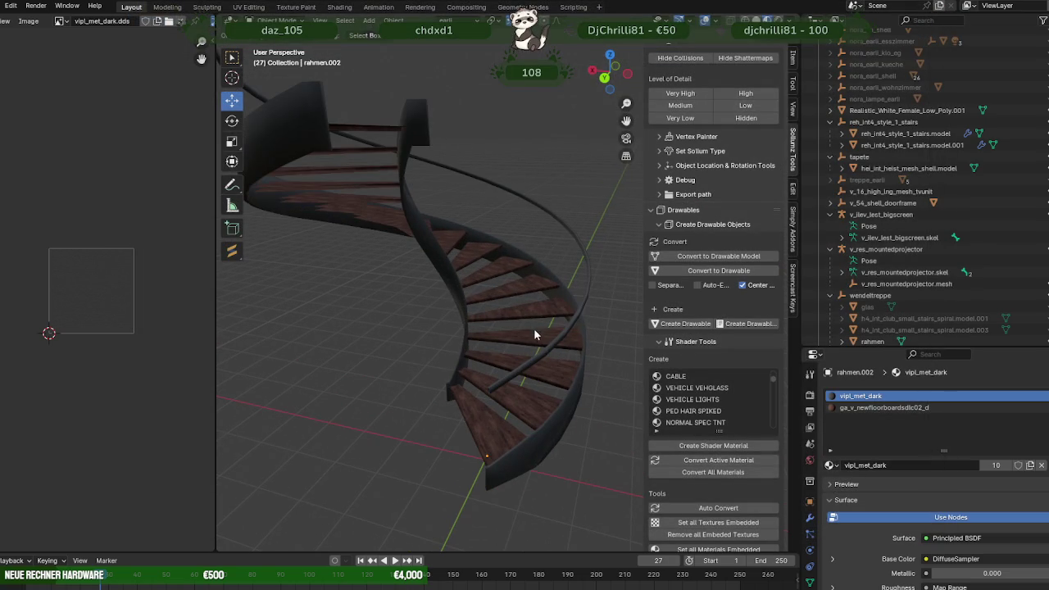
click(547, 354)
mouse_move(549, 353)
middle_down()
mouse_move(565, 302)
mouse_move(463, 288)
mouse_move(474, 277)
mouse_move(459, 310)
mouse_move(470, 326)
mouse_move(530, 339)
mouse_move(570, 322)
middle_up()
scroll(569, 322, up, 3)
mouse_move(497, 298)
middle_down()
mouse_move(543, 226)
mouse_move(553, 239)
middle_up()
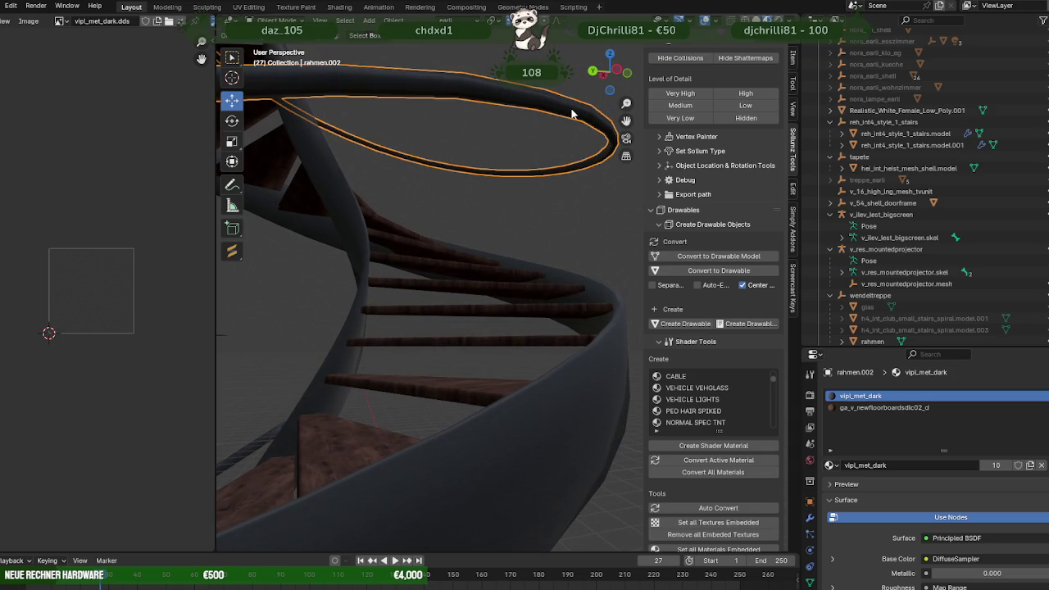
- Check the handrail mesh in Edit Mode from several angles, then bring up the reference images
key(Tab)
scroll(542, 156, down, 2)
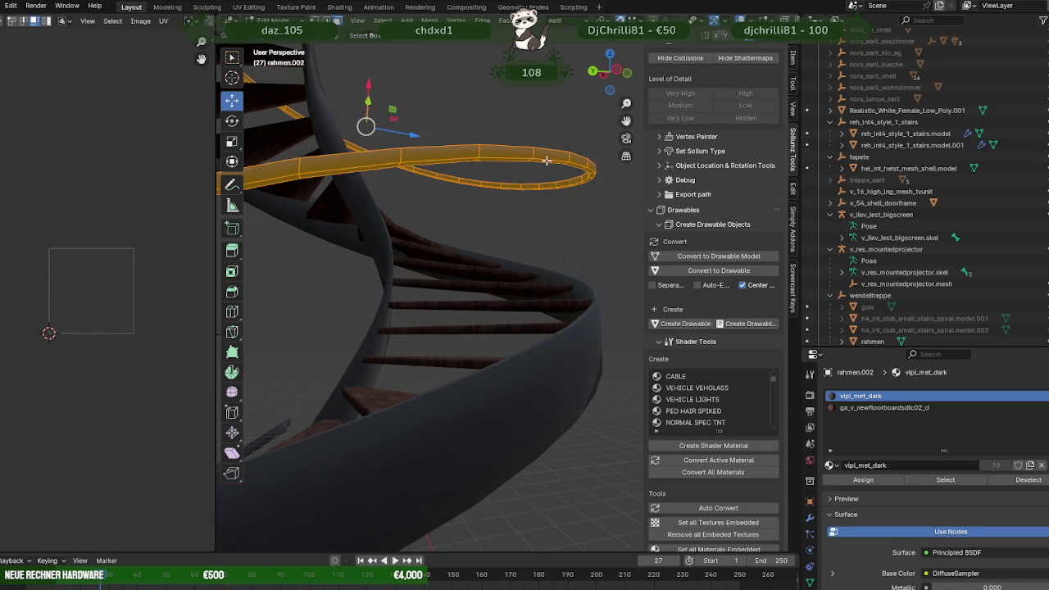
mouse_move(549, 160)
middle_down()
mouse_move(524, 199)
mouse_move(574, 255)
middle_up()
key(Tab)
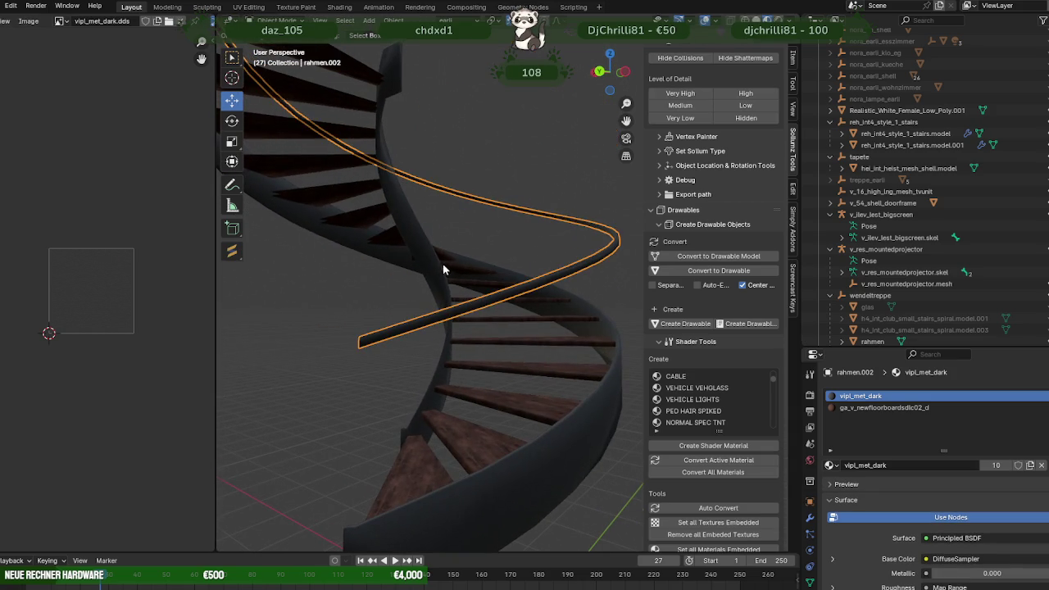
middle_drag(446, 271, 416, 212)
mouse_move(543, 340)
middle_down()
mouse_move(494, 326)
mouse_move(447, 254)
mouse_move(551, 271)
mouse_move(537, 304)
middle_up()
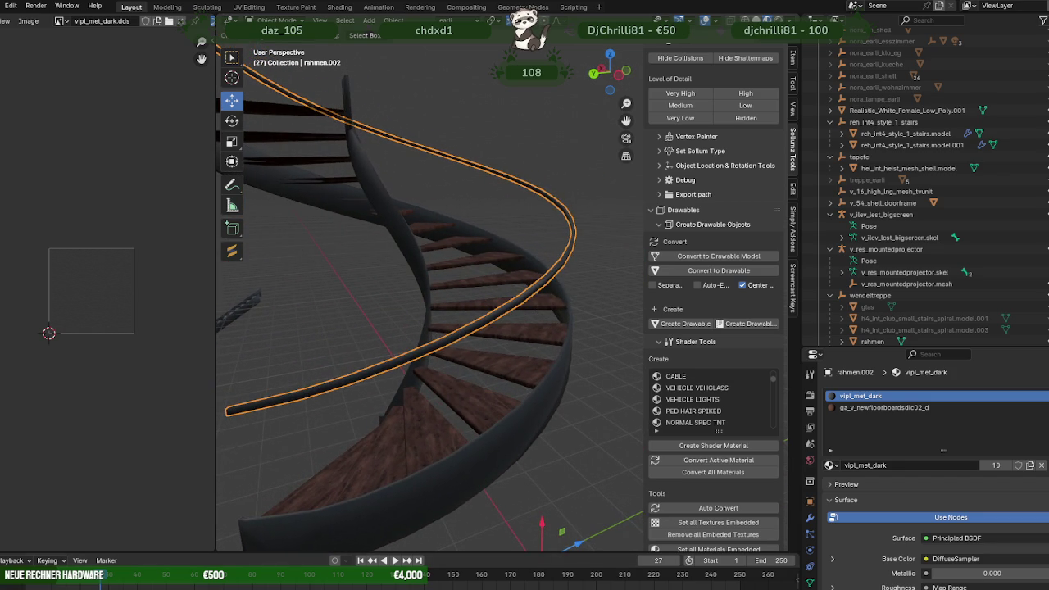
mouse_move(273, 583)
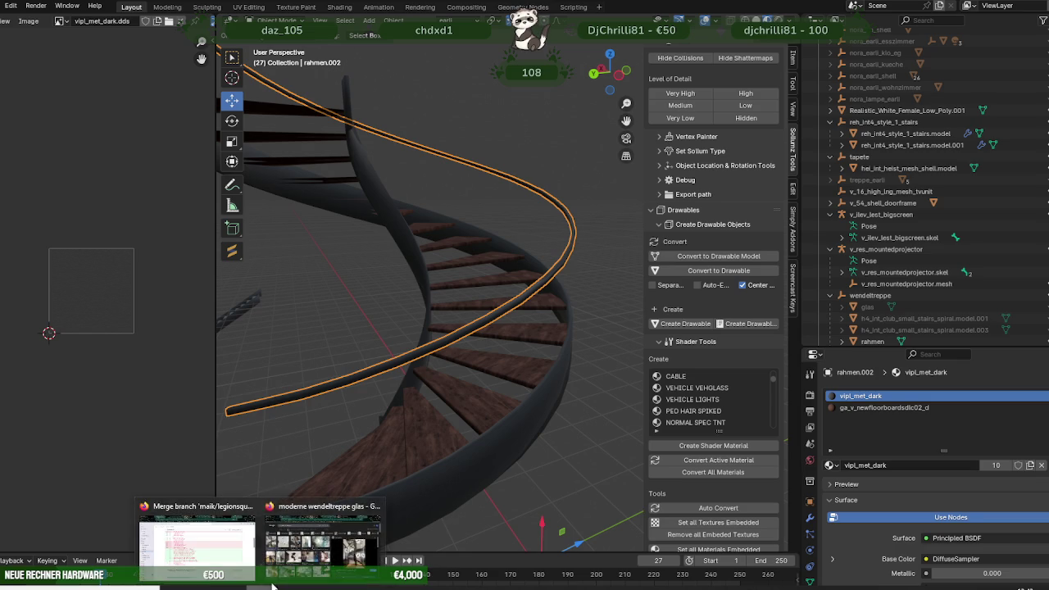
click(320, 551)
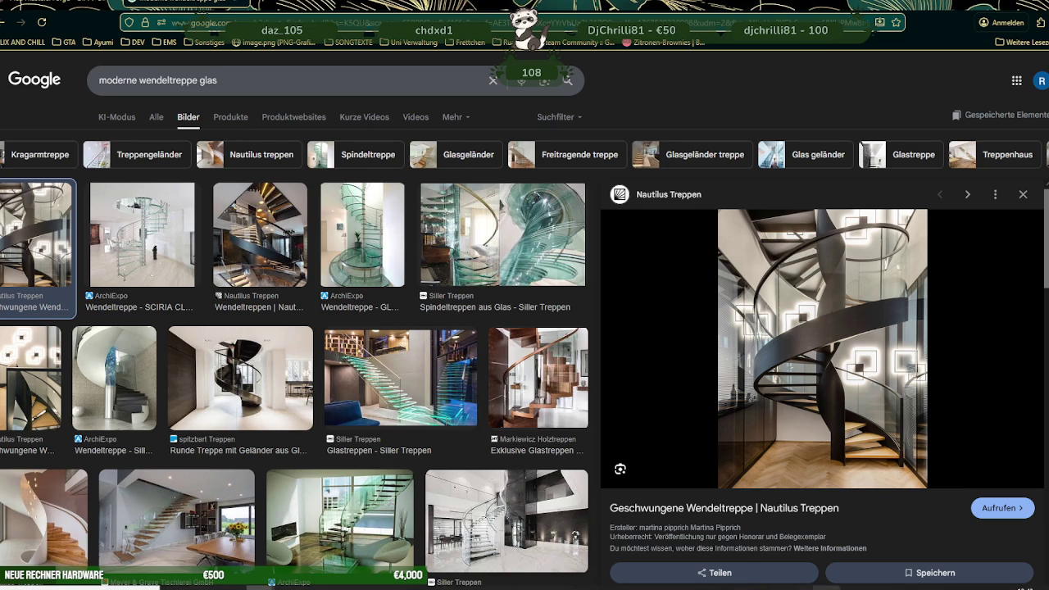
- Return to the Blender staircase scene with the handrail in Edit Mode
key(alt+Tab)
scroll(516, 320, down, 2)
key(Tab)
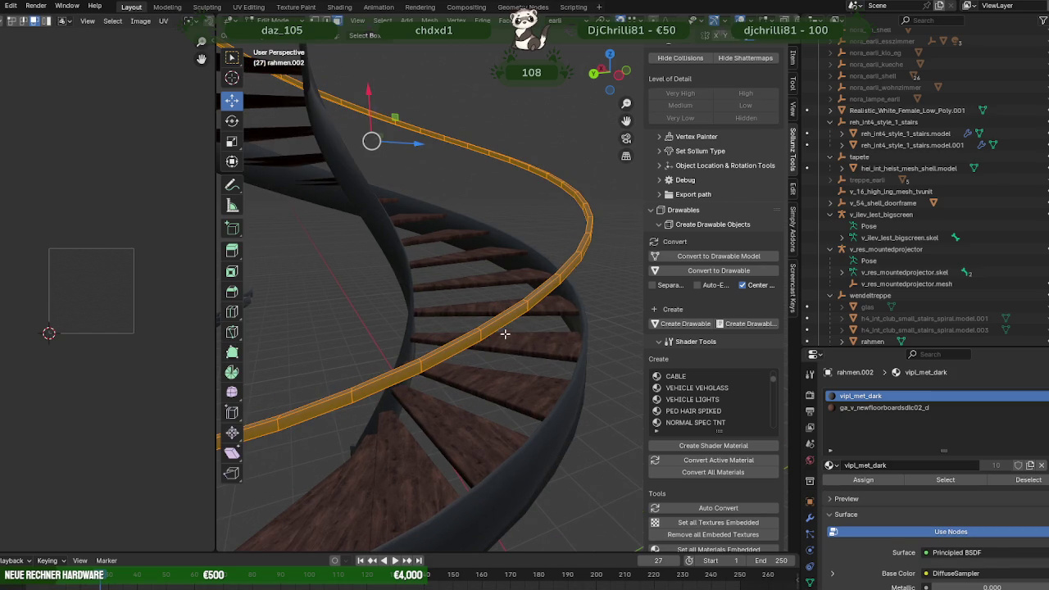
- Select a stretch of the handrail's rim faces along the outer arc
key(alt+a)
scroll(456, 342, down, 5)
mouse_move(455, 342)
middle_down()
mouse_move(540, 416)
mouse_move(513, 304)
middle_up()
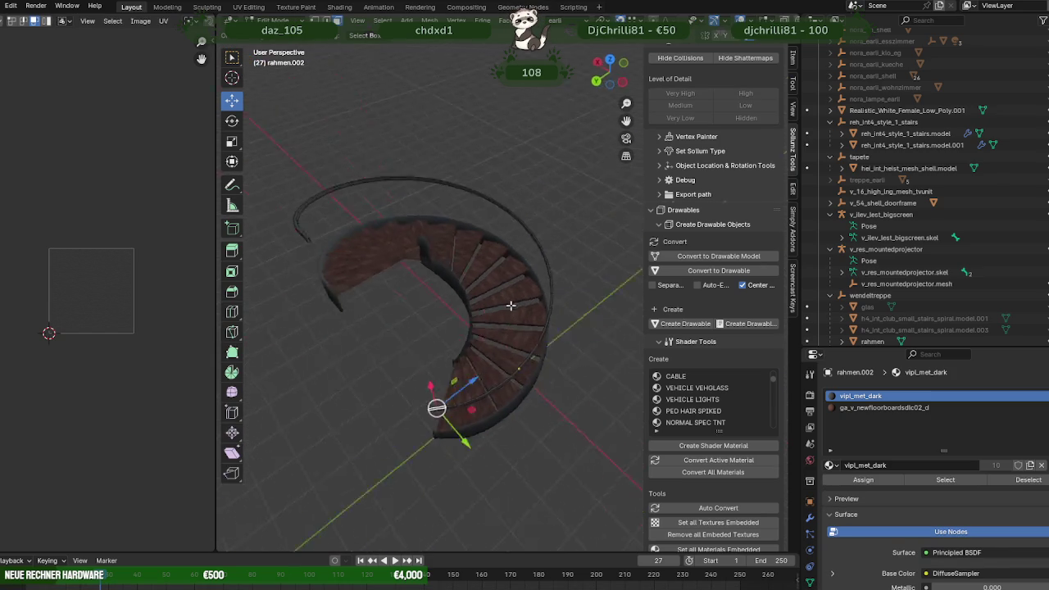
scroll(524, 278, up, 3)
ctrl+click(569, 244)
mouse_move(569, 251)
middle_down()
mouse_move(436, 294)
mouse_move(414, 241)
mouse_move(442, 259)
mouse_move(475, 215)
mouse_move(547, 224)
mouse_move(533, 199)
mouse_move(587, 227)
mouse_move(525, 225)
mouse_move(512, 158)
mouse_move(555, 179)
middle_up()
ctrl+click(436, 293)
ctrl+click(464, 254)
ctrl+click(546, 225)
ctrl+click(508, 223)
scroll(508, 223, down, 3)
scroll(530, 172, down, 2)
- Duplicate the rim faces, raise the copy along Z, and separate it as its own object
key(shift+d)
key(z)
click(509, 72)
key(ctrl+f)
click(594, 209)
mouse_move(594, 210)
middle_down()
mouse_move(490, 286)
mouse_move(551, 294)
middle_up()
key(Tab)
- Select the separated rail rahmen.001 and enter Edit Mode with all faces selected
scroll(551, 295, up, 2)
click(557, 304)
key(Tab)
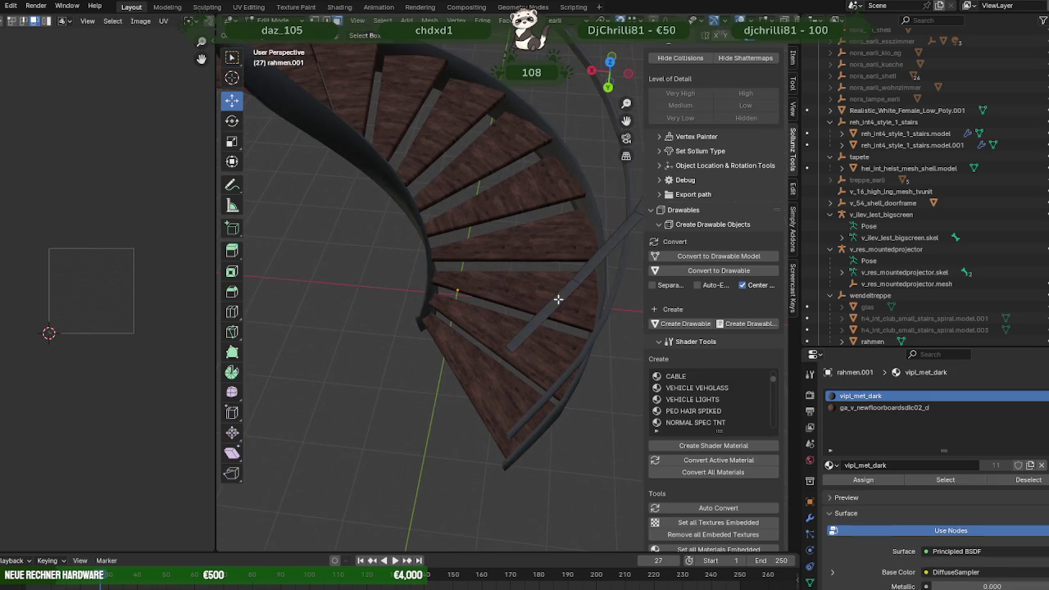
key(a)
key(ctrl+f)
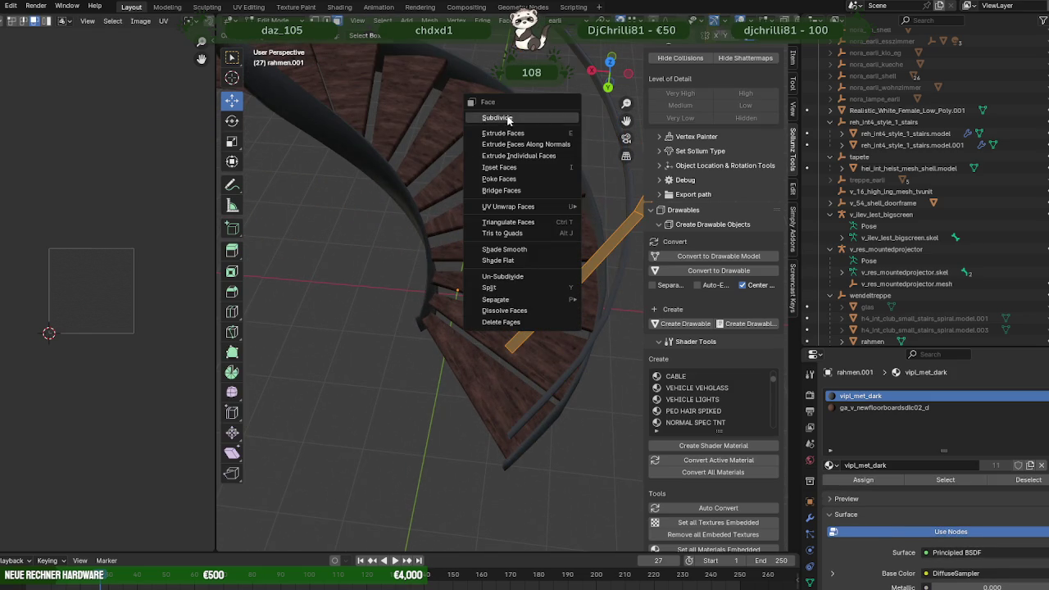
- Subdivide the rahmen.001 rail faces twice
click(497, 117)
mouse_move(569, 232)
middle_down()
mouse_move(577, 302)
mouse_move(596, 293)
mouse_move(577, 332)
mouse_move(575, 290)
mouse_move(553, 335)
middle_up()
key(ctrl+f)
click(586, 290)
- Select a run of rail edges and remove the extra subdivisions
click(577, 330)
ctrl+click(580, 264)
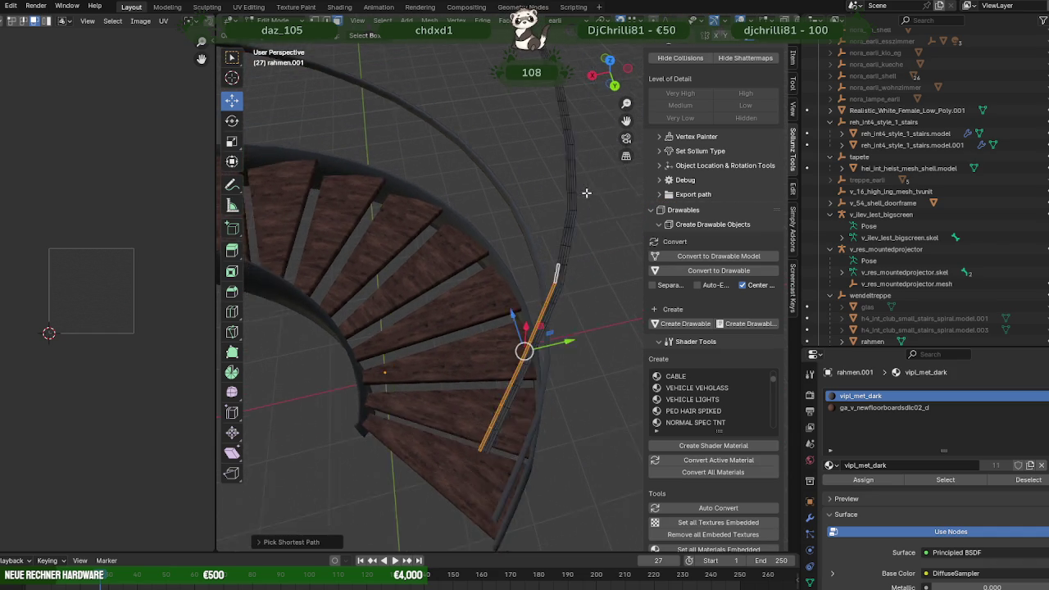
ctrl+click(553, 335)
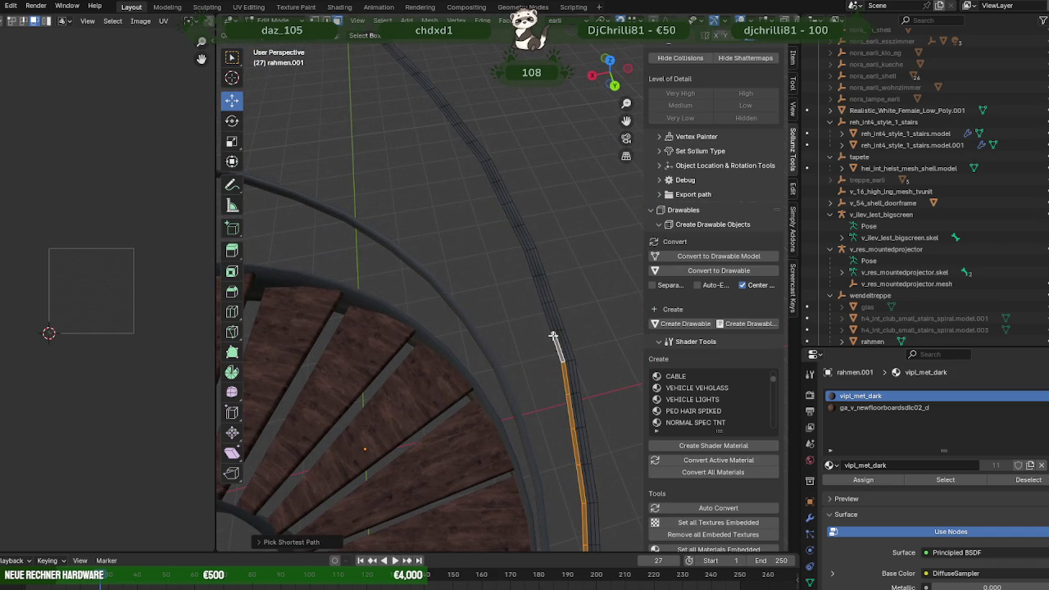
ctrl+click(505, 209)
middle_drag(505, 210, 463, 260)
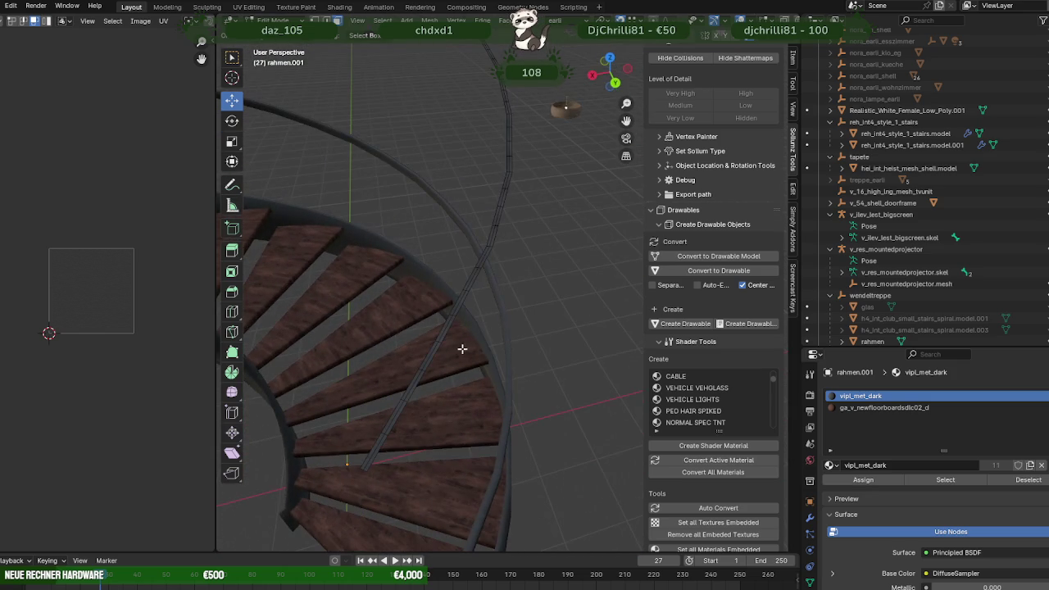
middle_drag(463, 260, 422, 304)
right_click(422, 304)
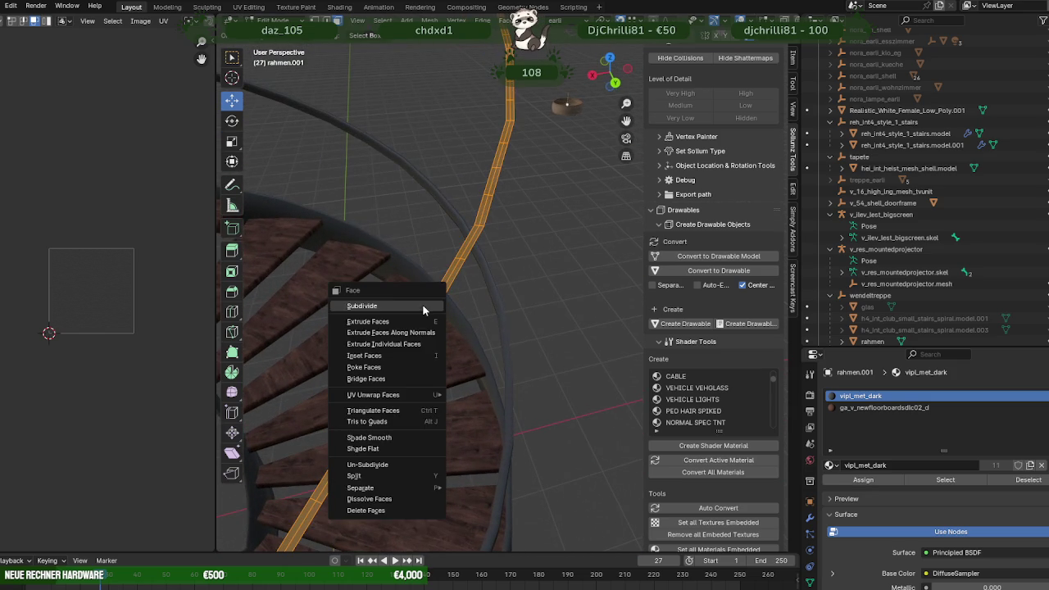
click(369, 464)
- Frame the handrail's top end and select its face strip
mouse_move(381, 440)
middle_down()
mouse_move(450, 388)
mouse_move(492, 423)
mouse_move(475, 409)
middle_up()
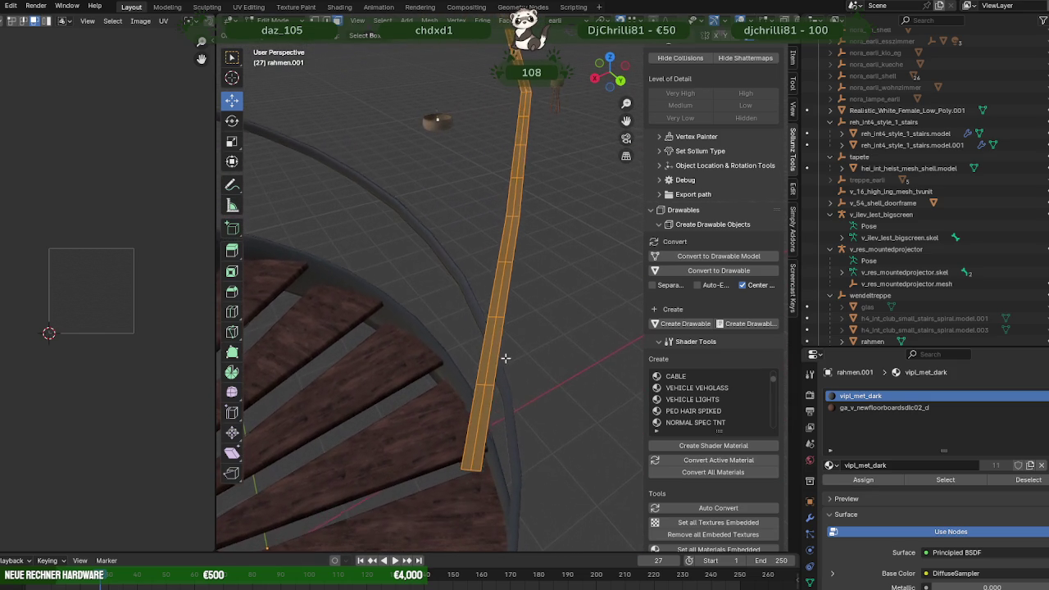
click(476, 407)
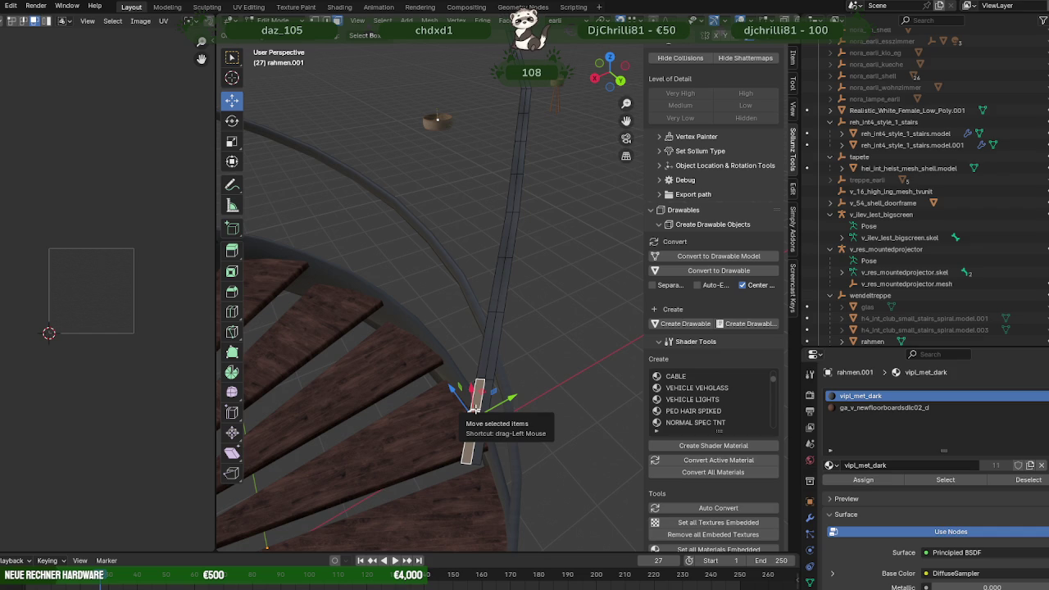
mouse_move(476, 405)
middle_down()
mouse_move(545, 336)
mouse_move(412, 267)
mouse_move(377, 220)
mouse_move(521, 414)
mouse_move(490, 205)
middle_up()
key(Tab)
key(Tab)
click(486, 168)
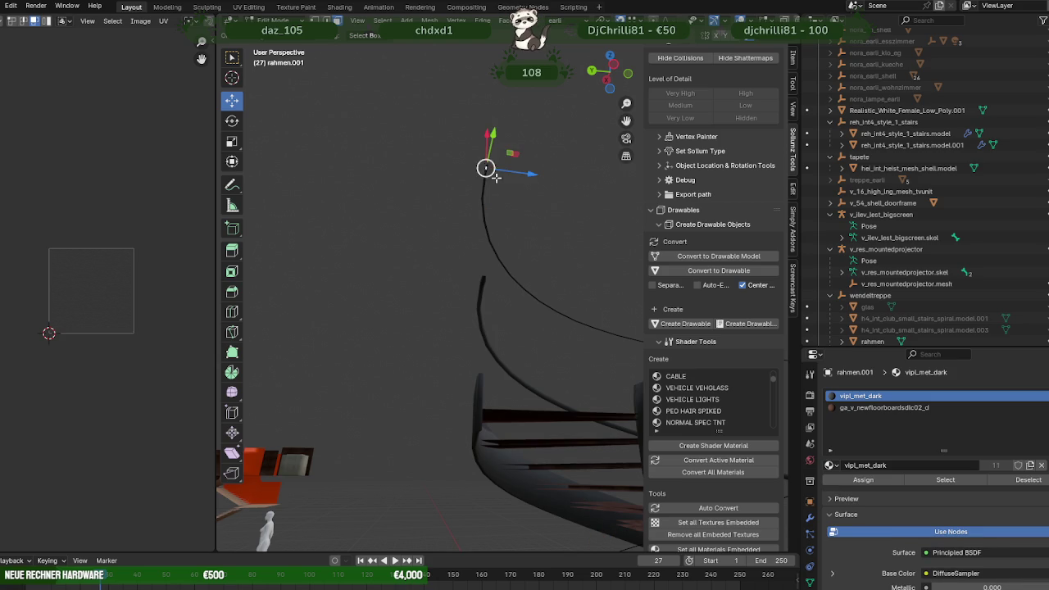
key(KP_Decimal)
mouse_move(505, 192)
middle_down()
mouse_move(500, 364)
mouse_move(504, 336)
mouse_move(518, 327)
middle_up()
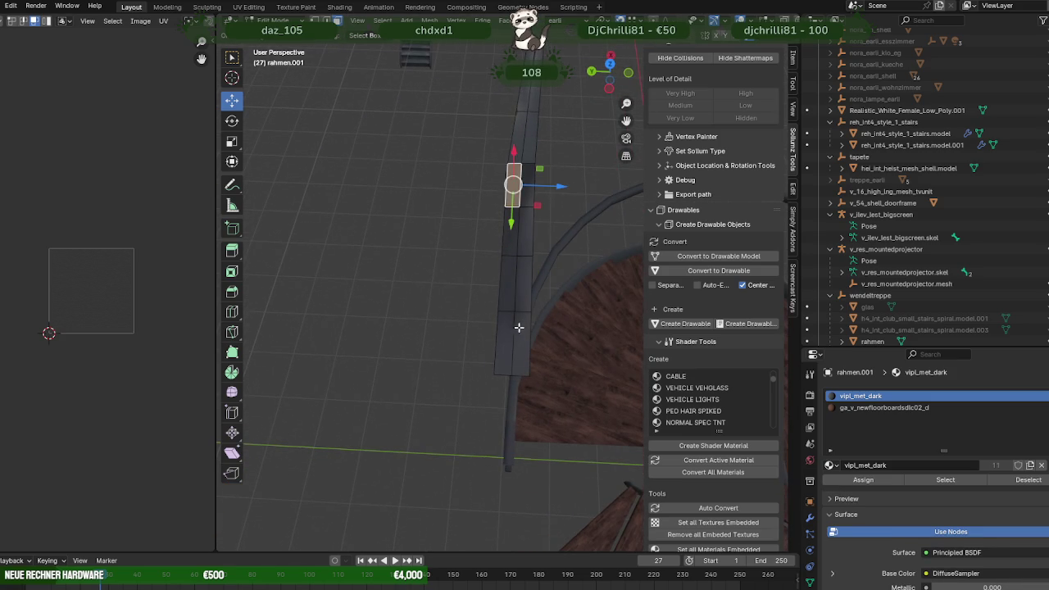
ctrl+click(518, 327)
- Dissolve two consecutive handrail face strips into single long faces
key(x)
click(463, 364)
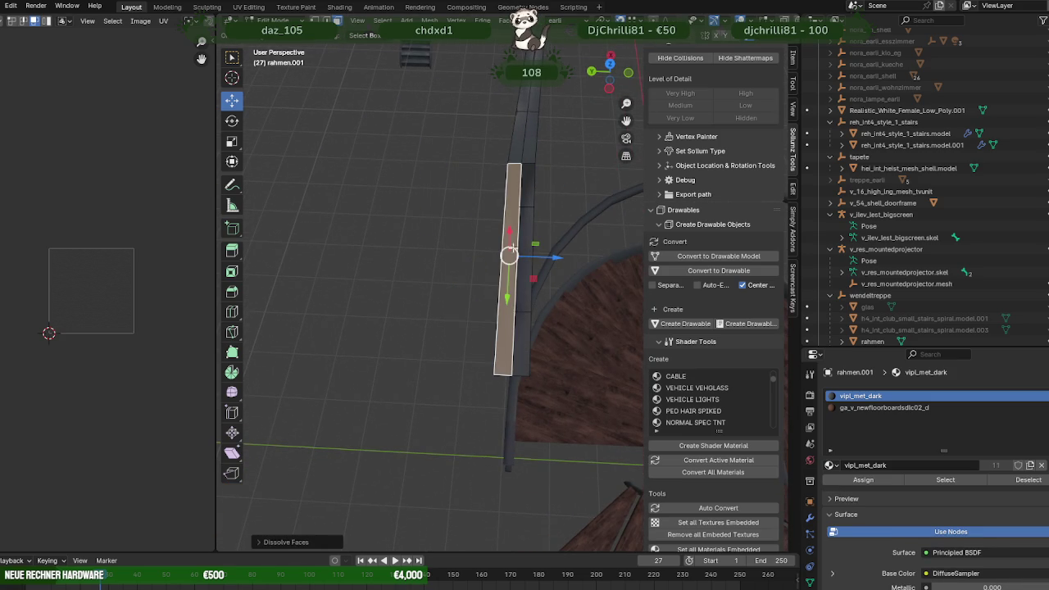
ctrl+click(511, 246)
ctrl+click(511, 245)
right_click(471, 332)
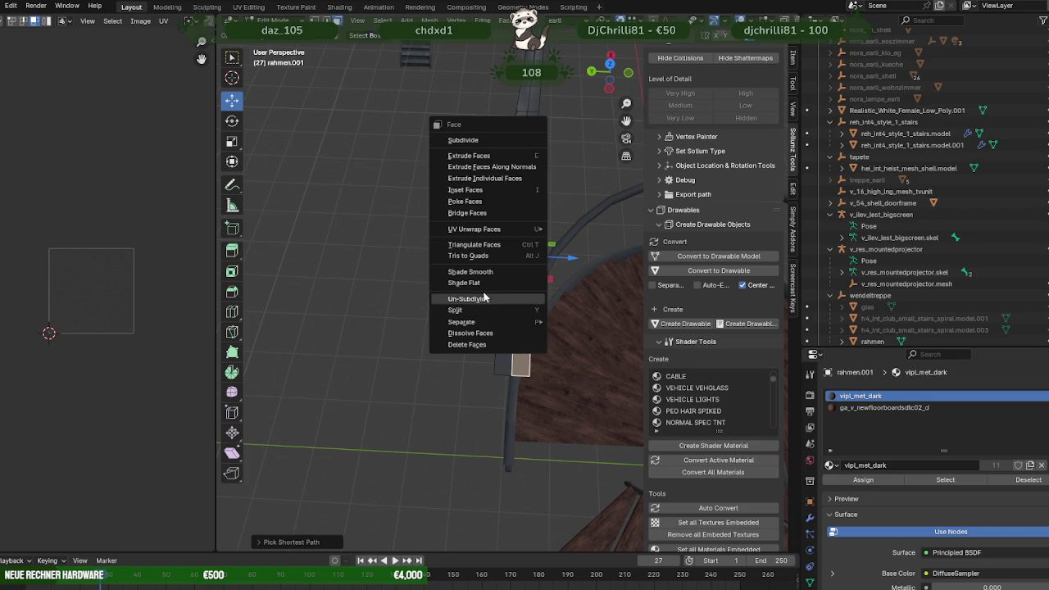
click(470, 333)
mouse_move(457, 316)
middle_down()
mouse_move(547, 235)
mouse_move(593, 220)
middle_up()
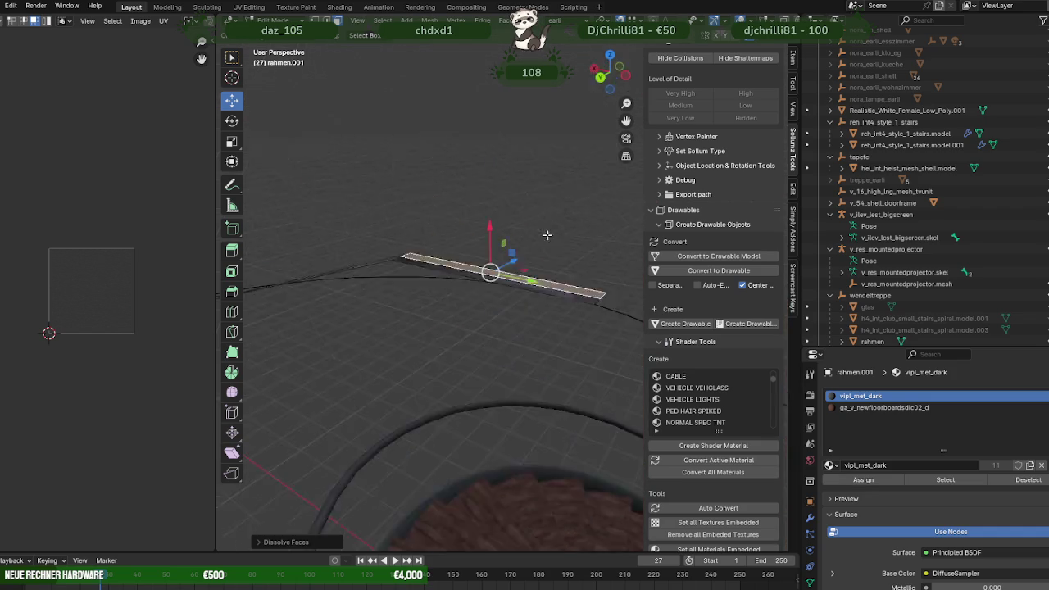
click(537, 273)
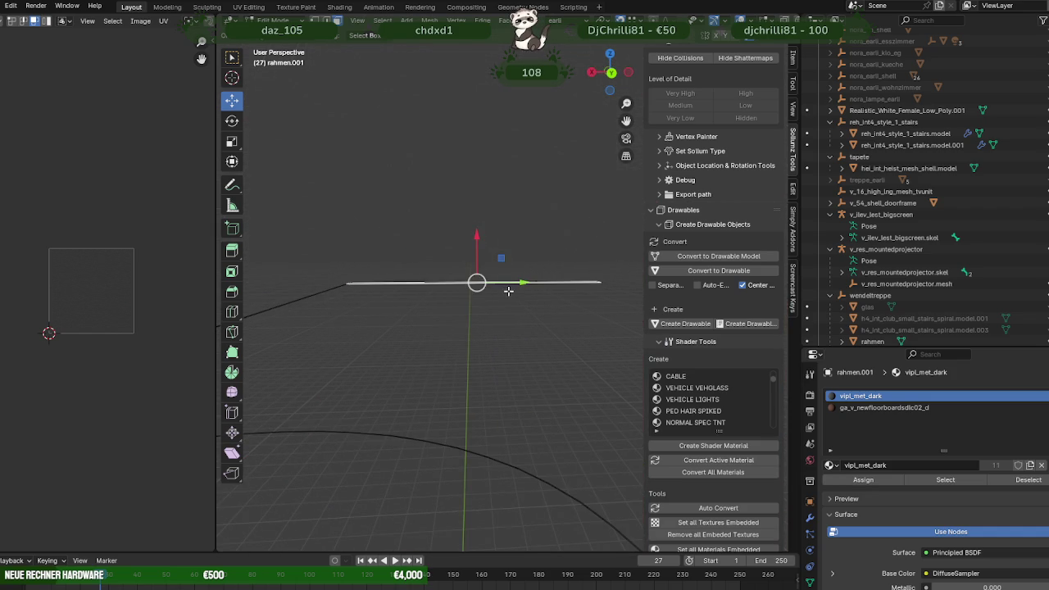
mouse_move(507, 251)
middle_down()
mouse_move(497, 351)
mouse_move(468, 330)
middle_up()
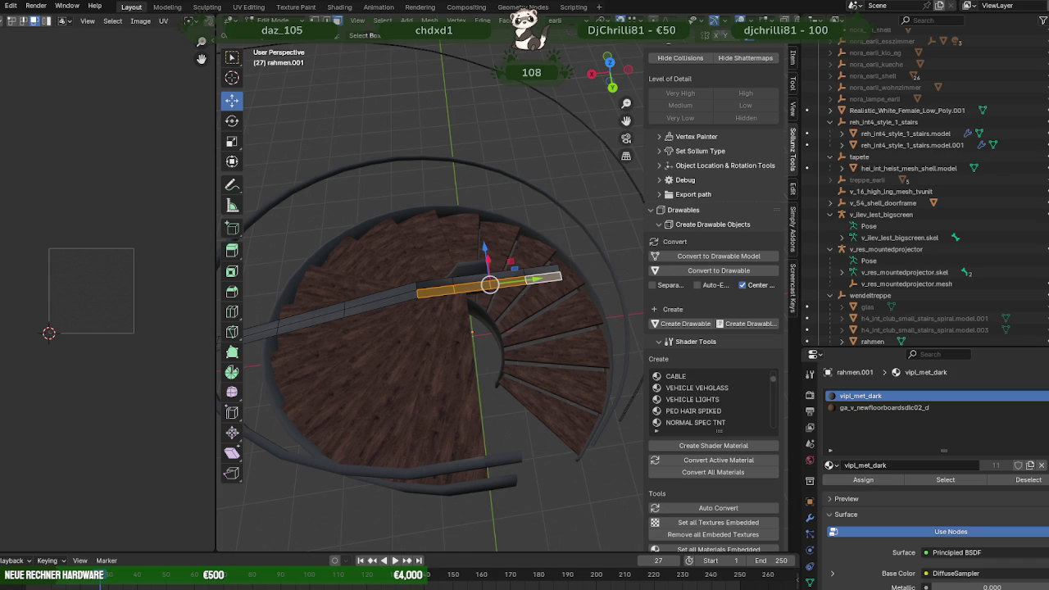
mouse_move(156, 349)
middle_down()
mouse_move(506, 232)
mouse_move(573, 245)
middle_up()
key(Tab)
- Unhide treppe_earli and v_16_high_ing_mesh_tvunit in the Outliner
scroll(541, 227, down, 5)
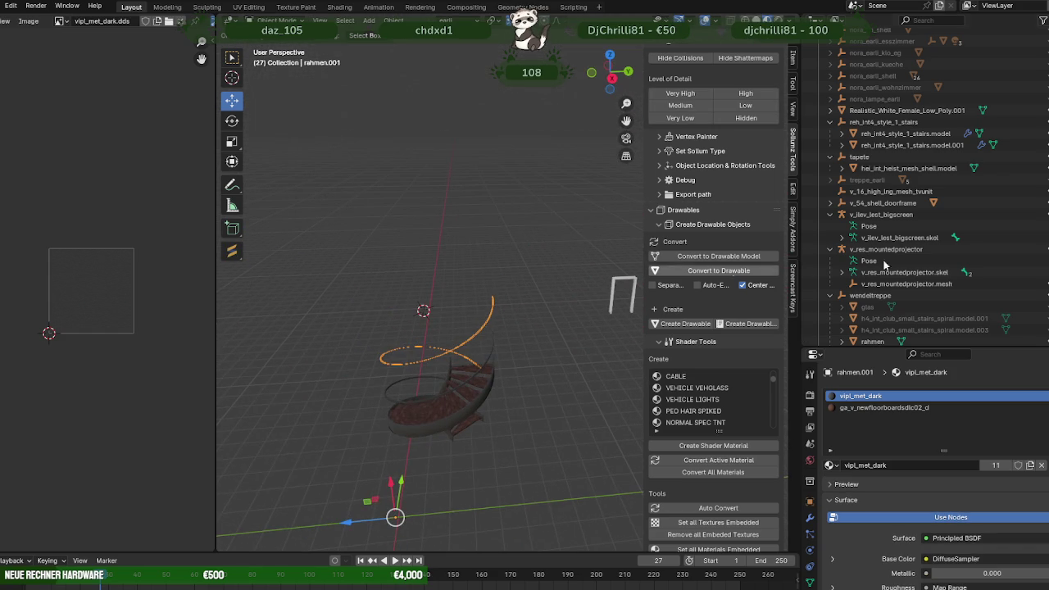
scroll(959, 270, down, 1)
scroll(958, 274, up, 5)
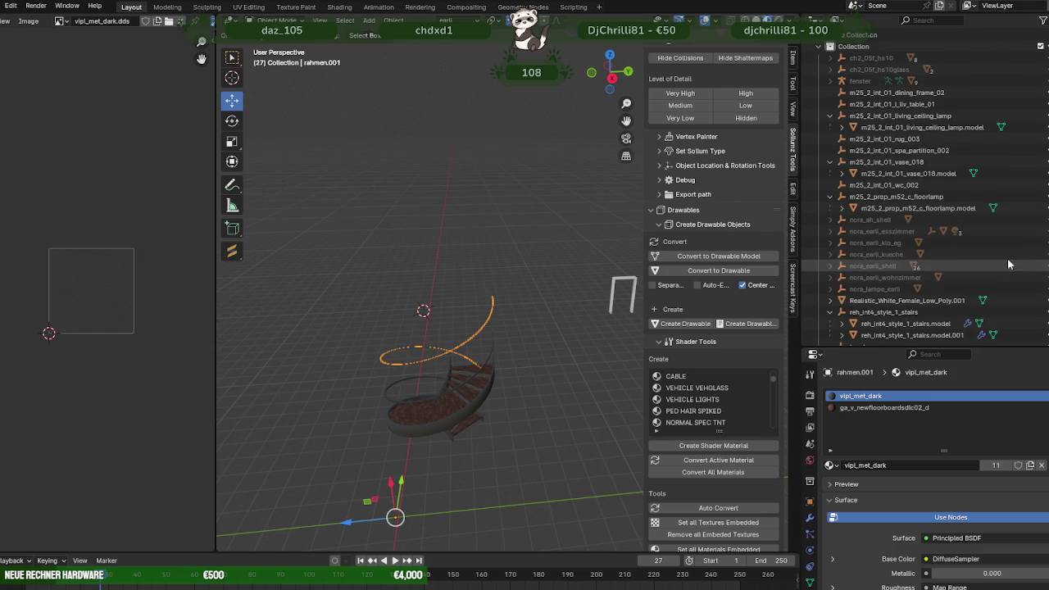
scroll(997, 197, down, 1)
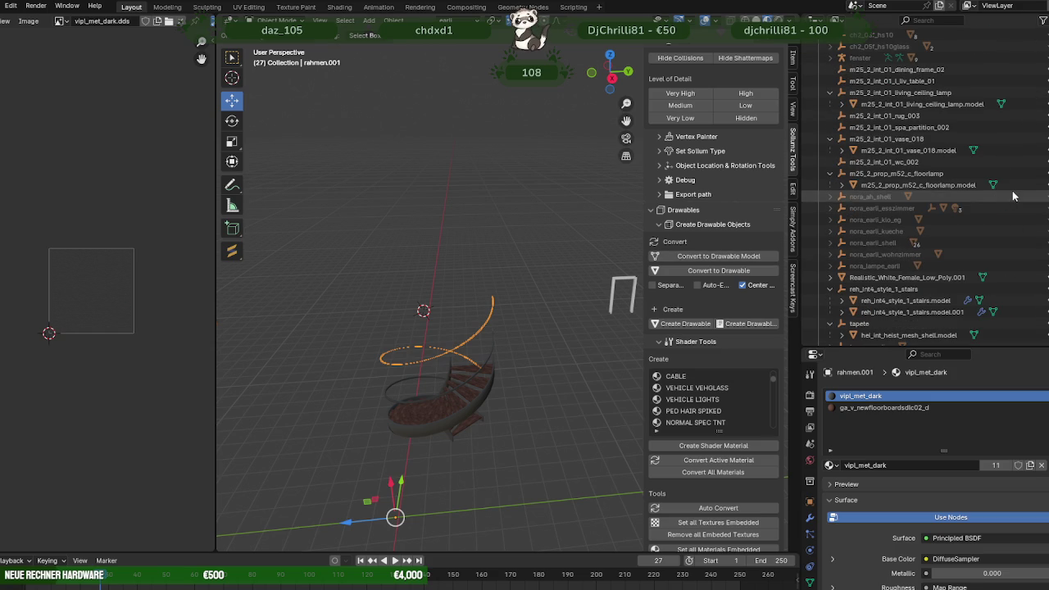
scroll(1010, 209, down, 1)
scroll(1008, 230, down, 1)
scroll(1007, 246, down, 1)
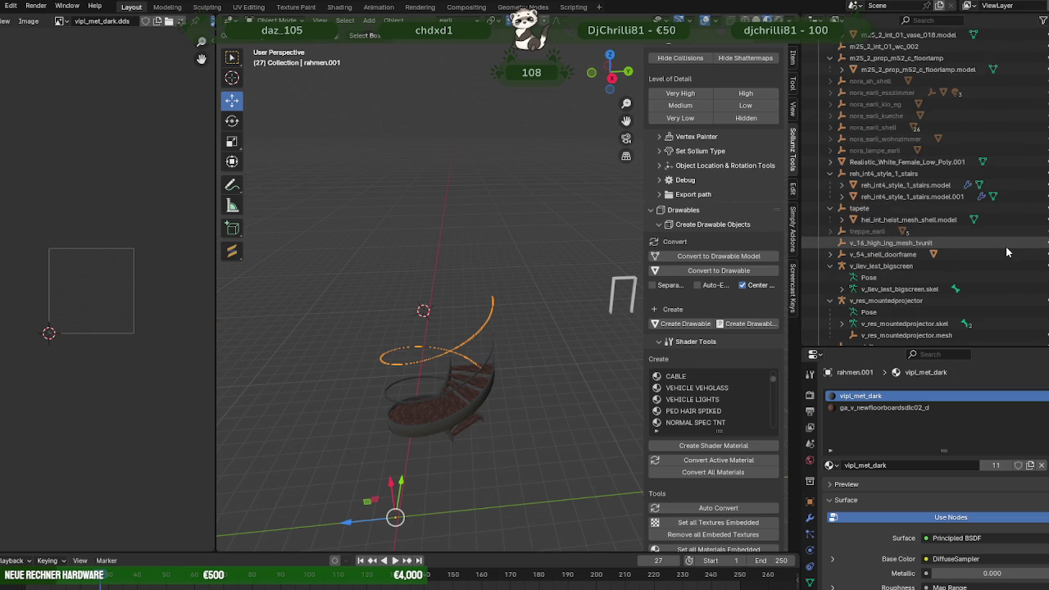
click(1040, 231)
click(1040, 242)
- Select the straight stair model with the glass railing, enter Edit Mode and frame it
middle_drag(508, 344, 465, 318)
scroll(450, 309, up, 2)
scroll(431, 299, up, 1)
click(408, 261)
click(390, 265)
key(Tab)
key(KP_Decimal)
- Select all faces of the reference railing that use the glass material
mouse_move(382, 267)
middle_down()
mouse_move(424, 290)
mouse_move(360, 310)
middle_up()
middle_drag(322, 359, 425, 299)
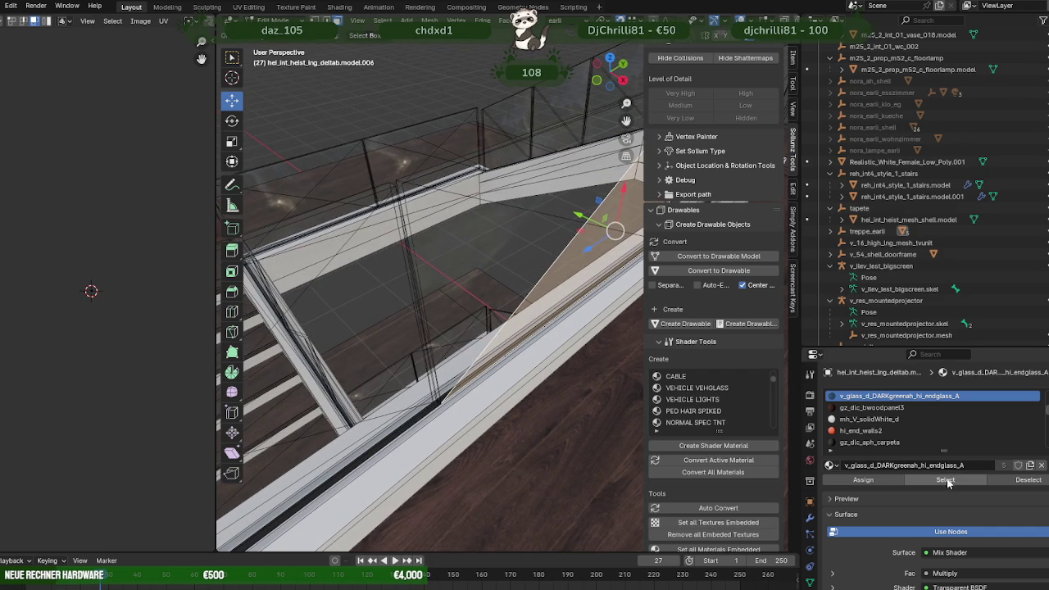
click(945, 480)
scroll(492, 283, down, 4)
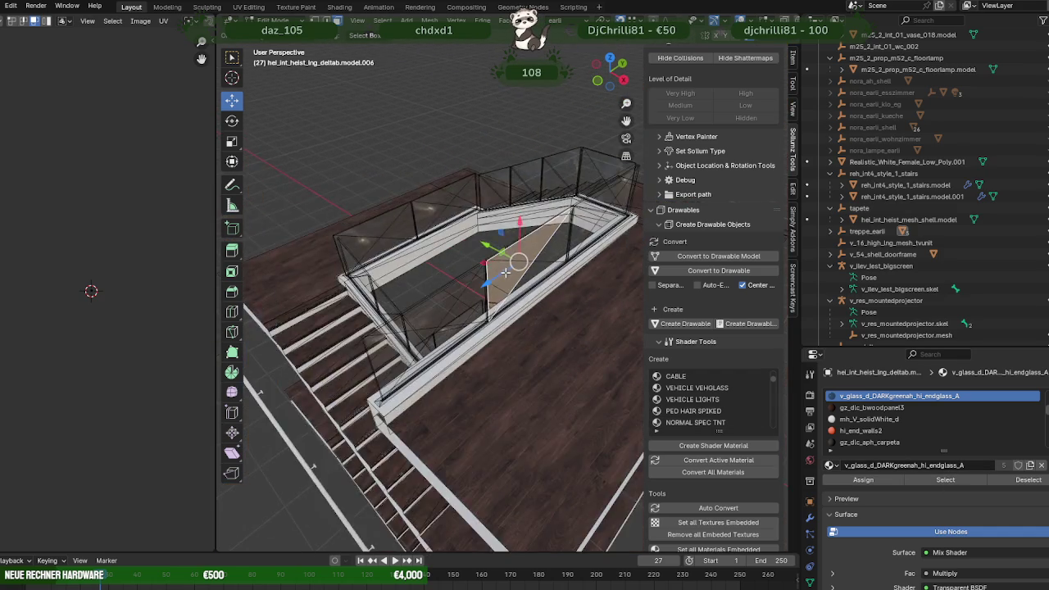
scroll(506, 273, down, 3)
- Duplicate the glass faces, move the copy along Z, and separate it into its own object
key(shift+d)
scroll(491, 270, down, 3)
scroll(491, 270, down, 2)
key(z)
key(Return)
scroll(492, 287, up, 3)
key(ctrl+f)
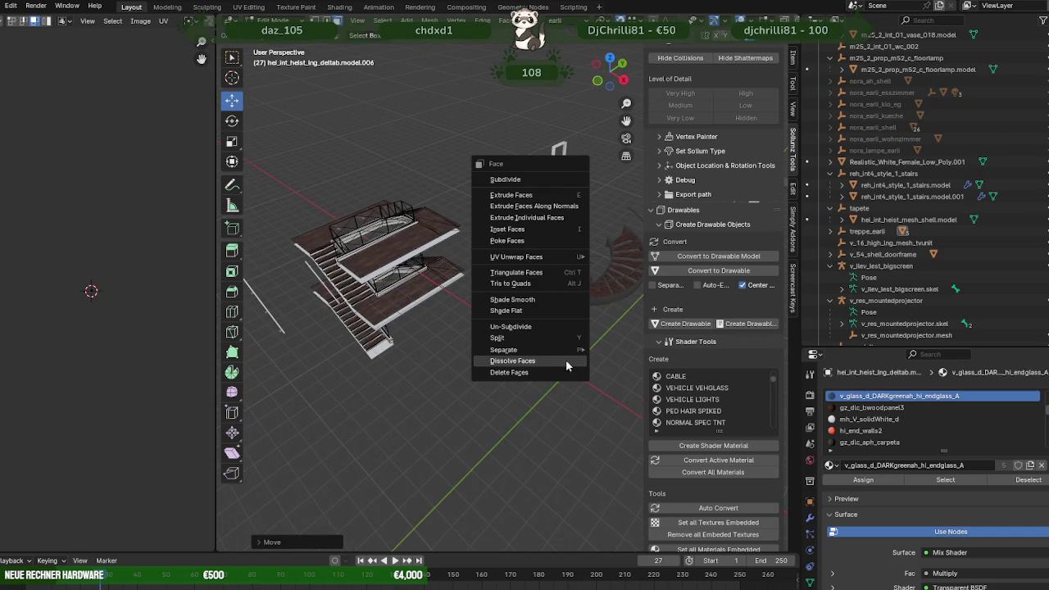
mouse_move(503, 349)
click(615, 350)
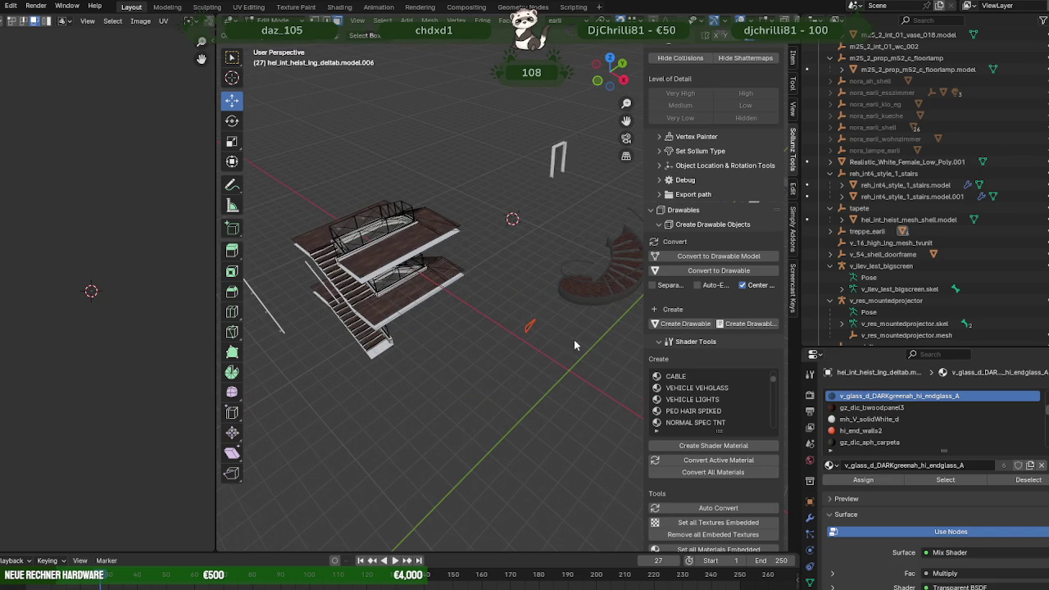
key(Tab)
middle_drag(574, 345, 534, 357)
click(589, 384)
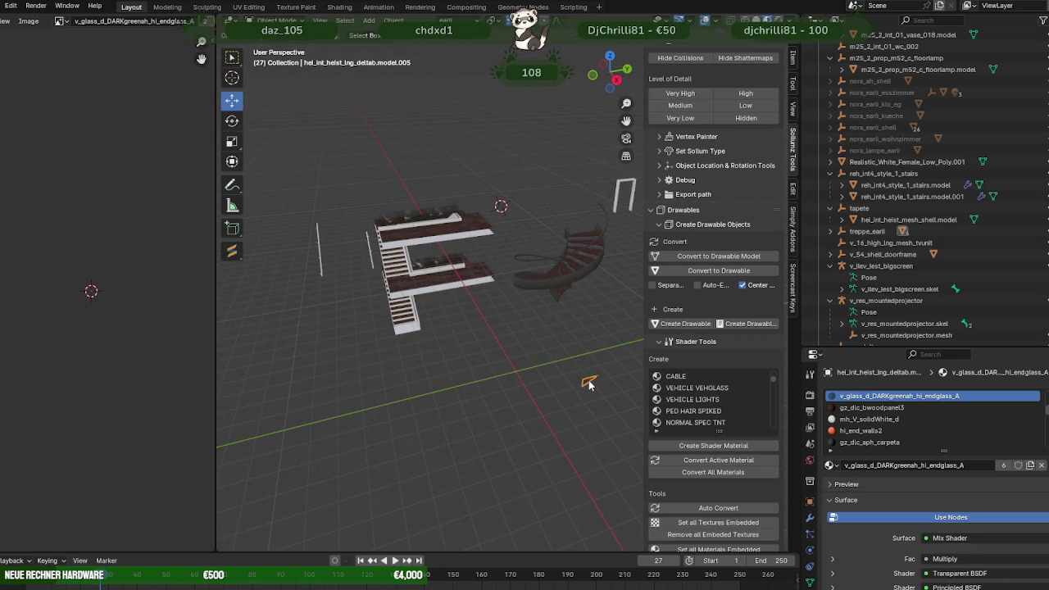
- Move the separated glass panel model.005 along the X axis
key(Tab)
key(g)
key(x)
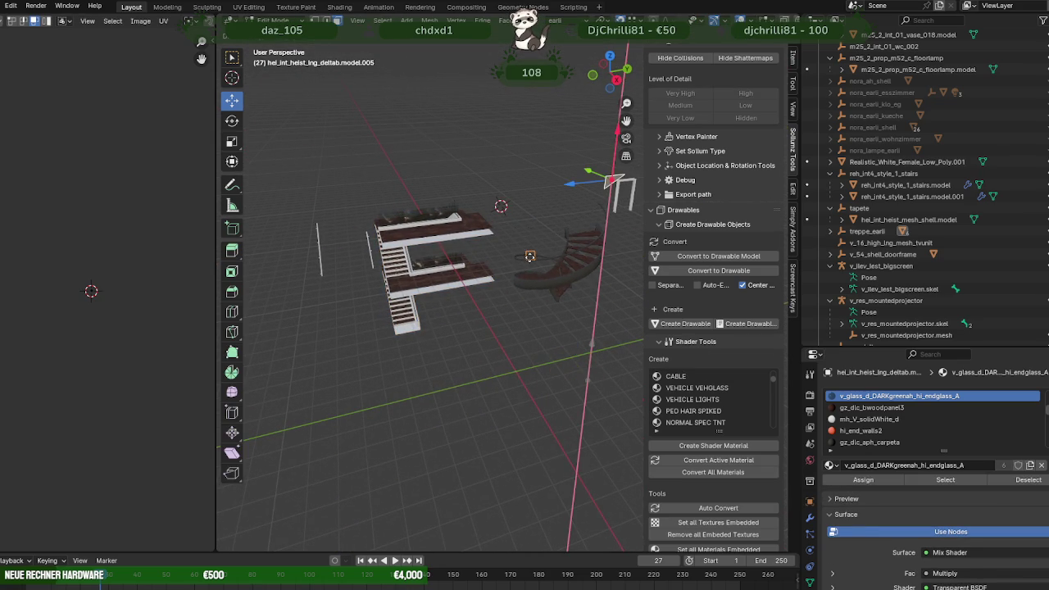
click(546, 294)
scroll(546, 292, down, 3)
mouse_move(547, 291)
middle_down()
mouse_move(468, 280)
mouse_move(497, 343)
mouse_move(450, 327)
middle_up()
- Place the glass panel right beside the spiral stairs and return to object mode
scroll(496, 343, up, 2)
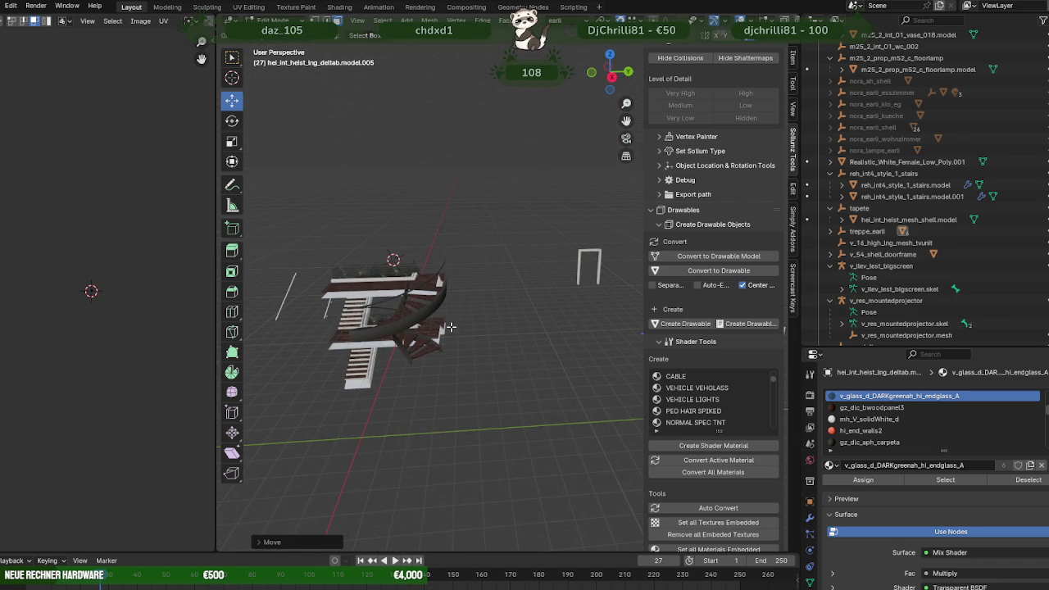
middle_drag(450, 327, 473, 360)
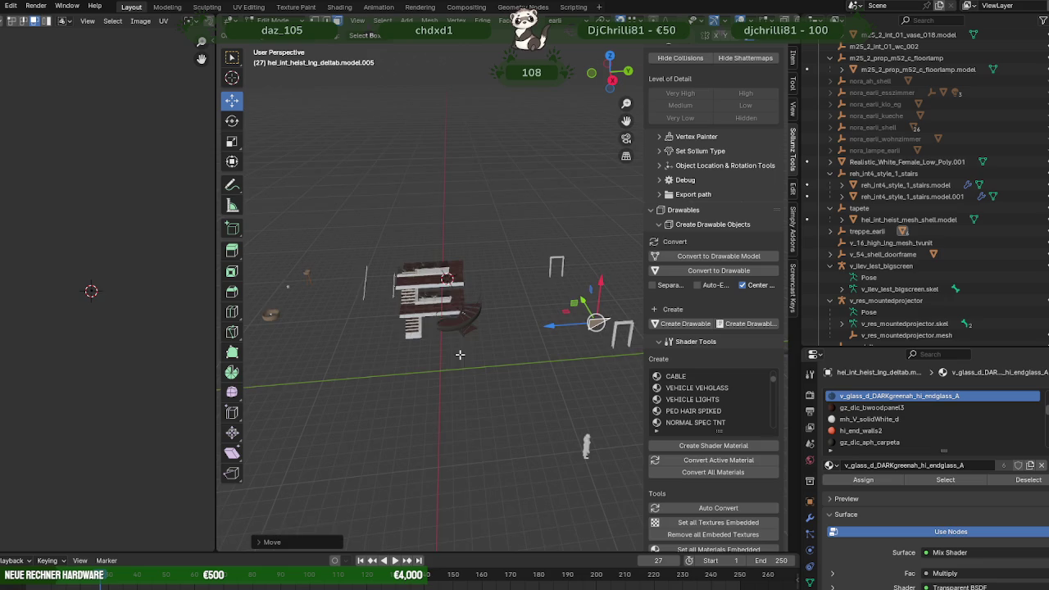
drag(538, 329, 480, 333)
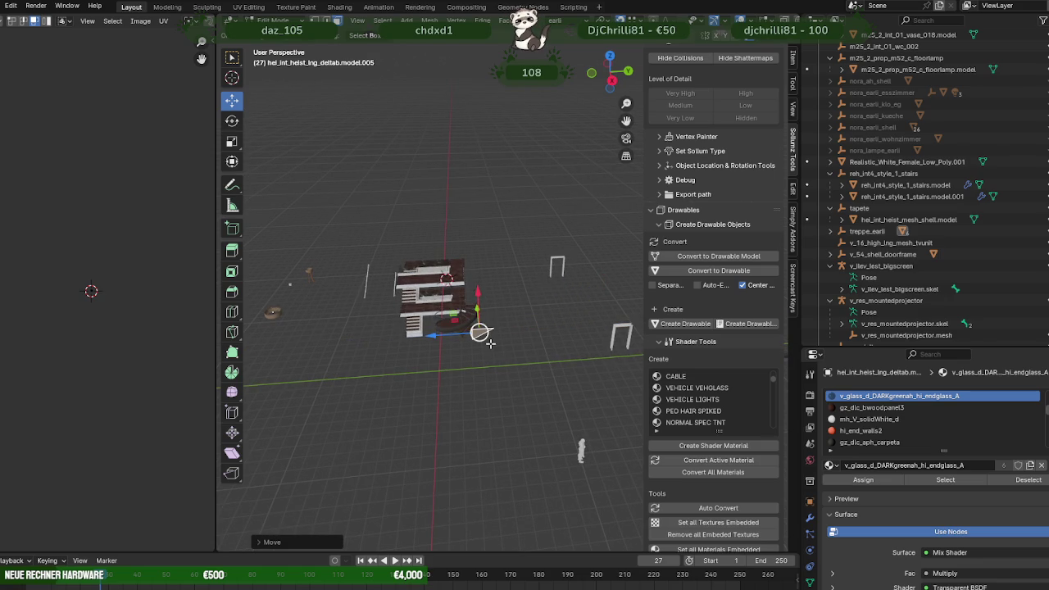
key(KP_Decimal)
scroll(490, 343, down, 3)
mouse_move(489, 343)
middle_down()
mouse_move(529, 277)
mouse_move(498, 325)
mouse_move(458, 341)
middle_up()
key(Tab)
click(492, 329)
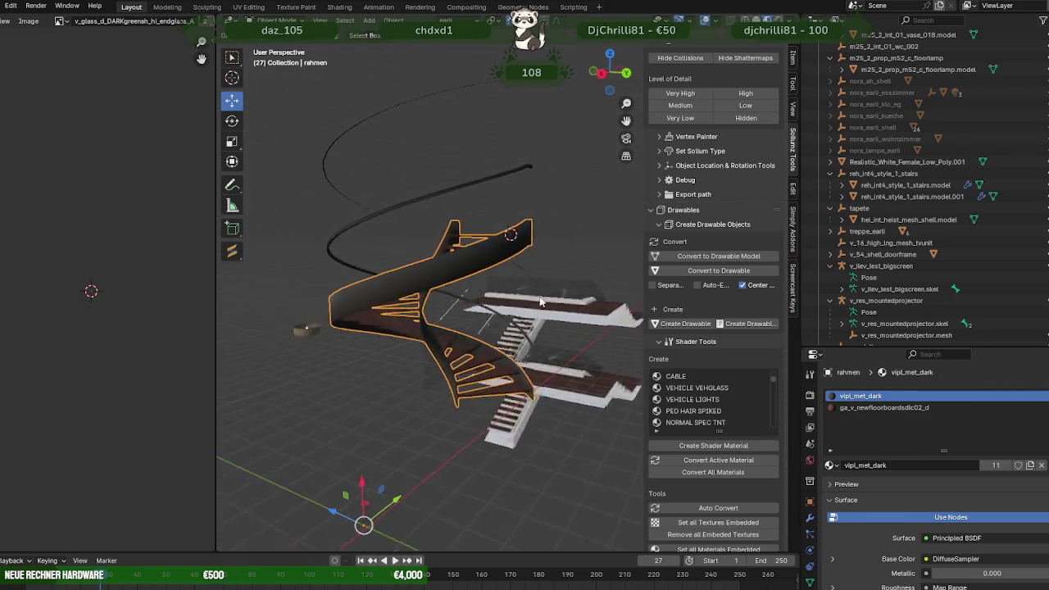
- Put the handrail rahmen.001 into Edit Mode and pick its first rail edges
click(437, 352)
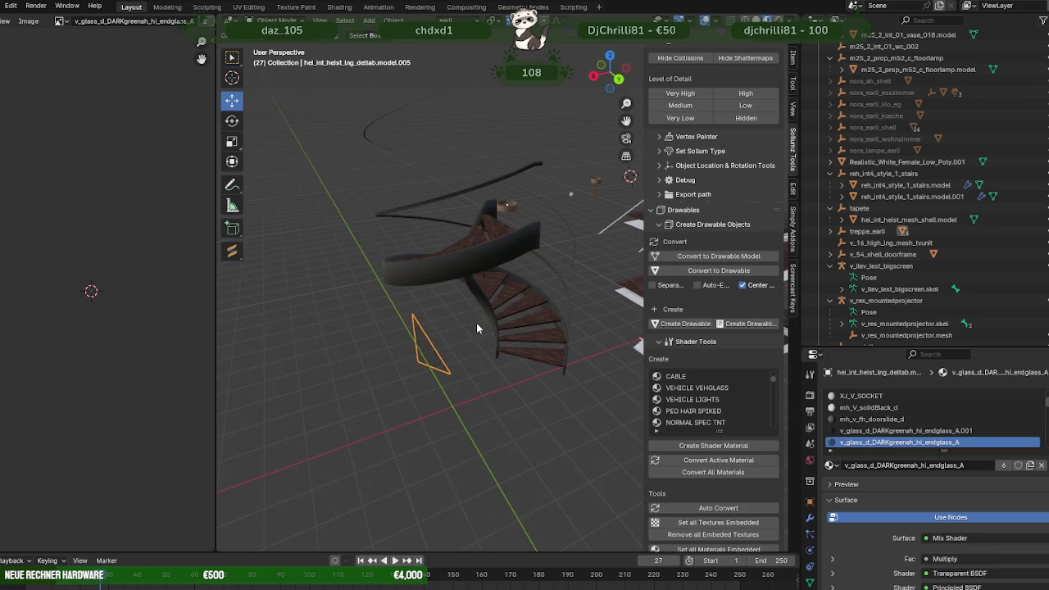
click(386, 117)
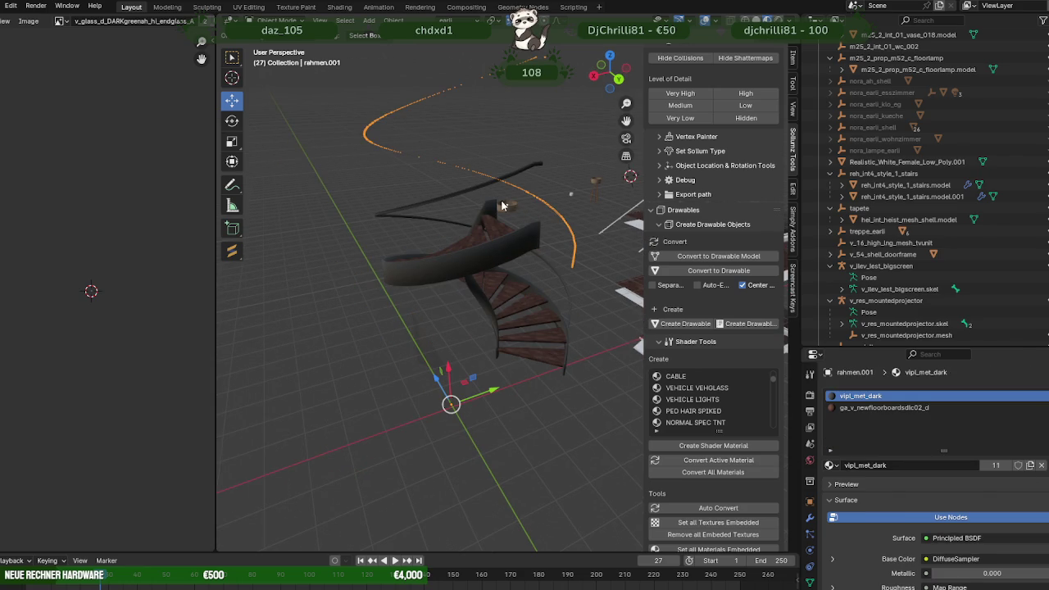
key(Tab)
middle_drag(579, 251, 576, 246)
scroll(584, 265, up, 3)
alt+click(614, 241)
click(627, 248)
key(KP_Decimal)
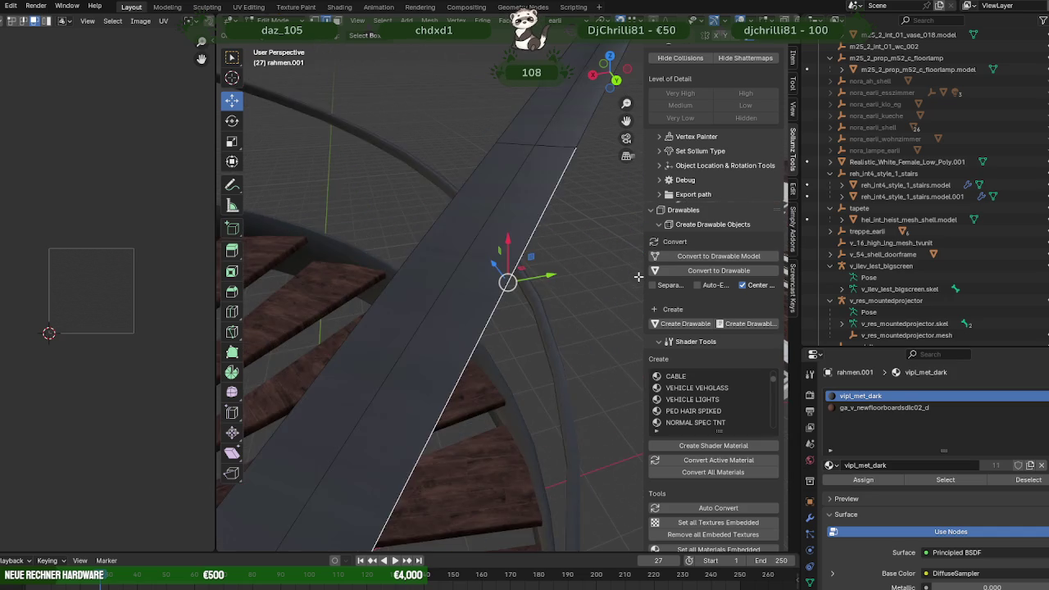
scroll(515, 344, down, 3)
scroll(511, 360, down, 2)
click(487, 319)
- Extend the edge-path selection along the curving rail
mouse_move(533, 287)
middle_down()
mouse_move(543, 281)
mouse_move(537, 250)
middle_up()
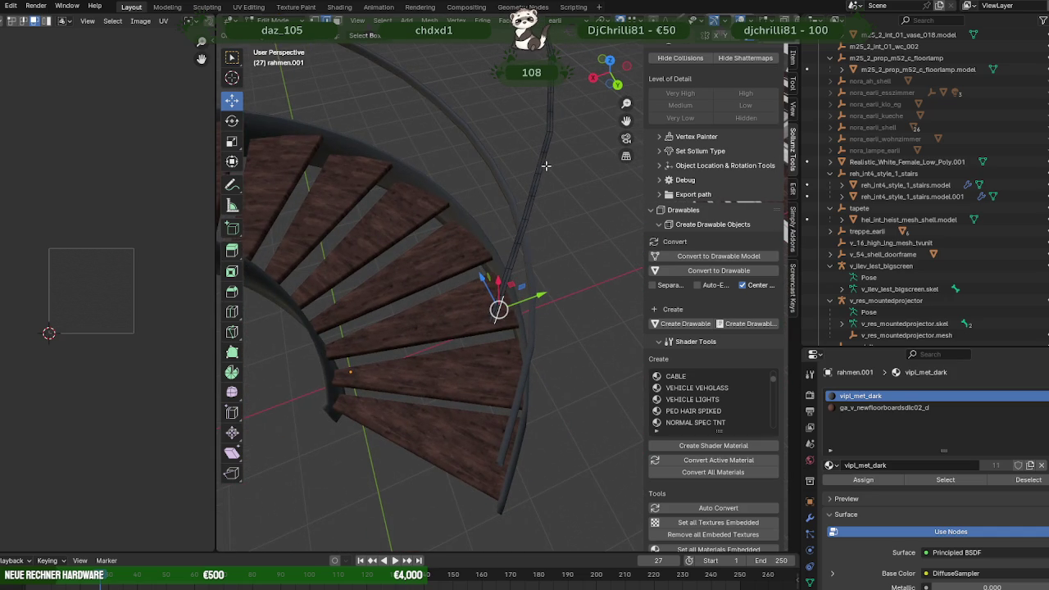
ctrl+click(546, 166)
mouse_move(545, 165)
middle_down()
mouse_move(515, 435)
mouse_move(403, 175)
mouse_move(479, 379)
mouse_move(504, 238)
mouse_move(368, 335)
mouse_move(501, 227)
mouse_move(480, 399)
mouse_move(514, 259)
mouse_move(519, 320)
mouse_move(473, 265)
middle_up()
key(KP_Decimal)
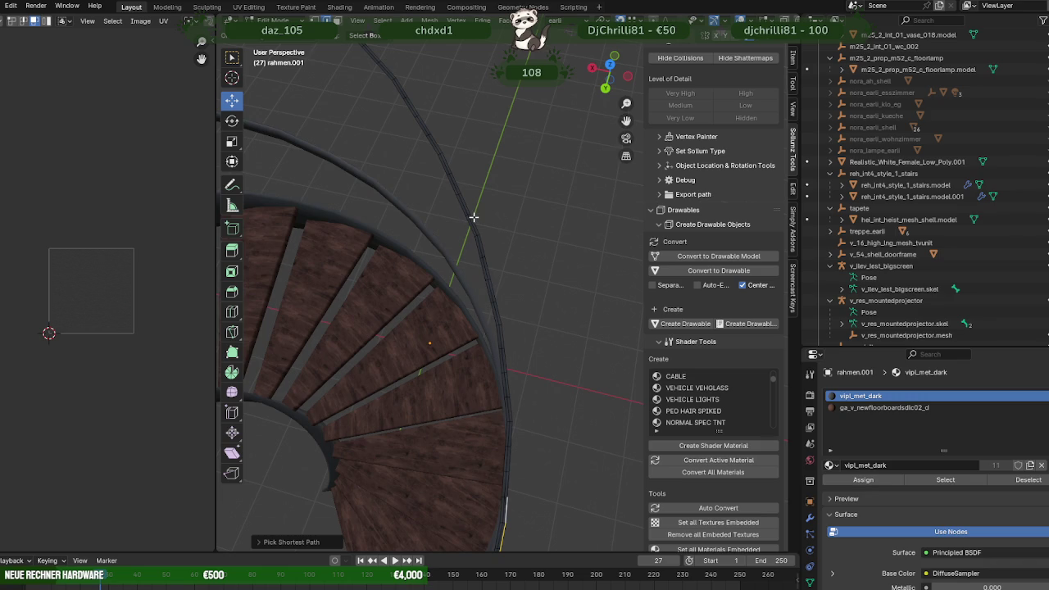
middle_drag(440, 145, 529, 450)
mouse_move(433, 285)
middle_down()
mouse_move(410, 253)
mouse_move(574, 398)
middle_up()
ctrl+click(411, 287)
mouse_move(410, 288)
middle_down()
mouse_move(442, 324)
mouse_move(428, 313)
middle_up()
ctrl+click(421, 309)
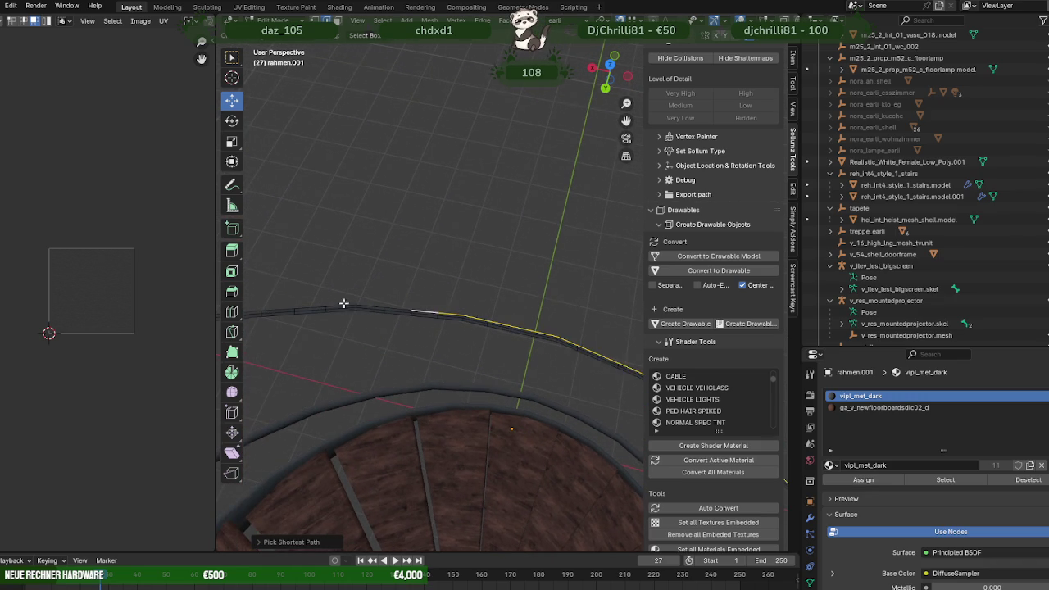
- Finish the rail edge path and extrude it into a tall curved wall
middle_drag(344, 303, 491, 324)
ctrl+click(389, 328)
mouse_move(388, 327)
middle_down()
mouse_move(405, 346)
mouse_move(542, 319)
middle_up()
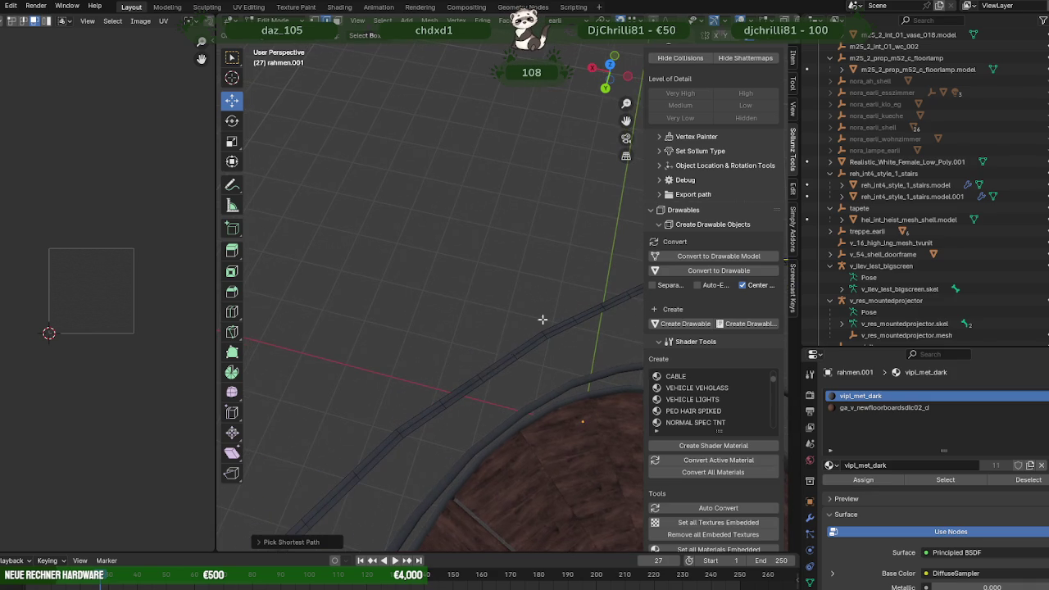
mouse_move(454, 385)
middle_down()
mouse_move(481, 347)
mouse_move(452, 344)
middle_up()
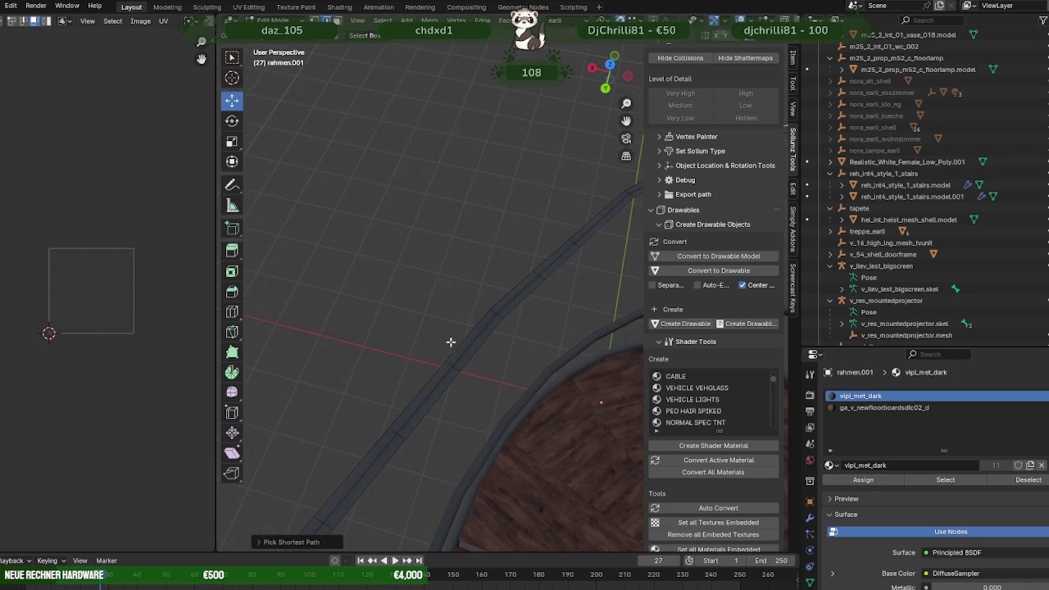
mouse_move(379, 443)
middle_down()
mouse_move(437, 377)
mouse_move(473, 307)
middle_up()
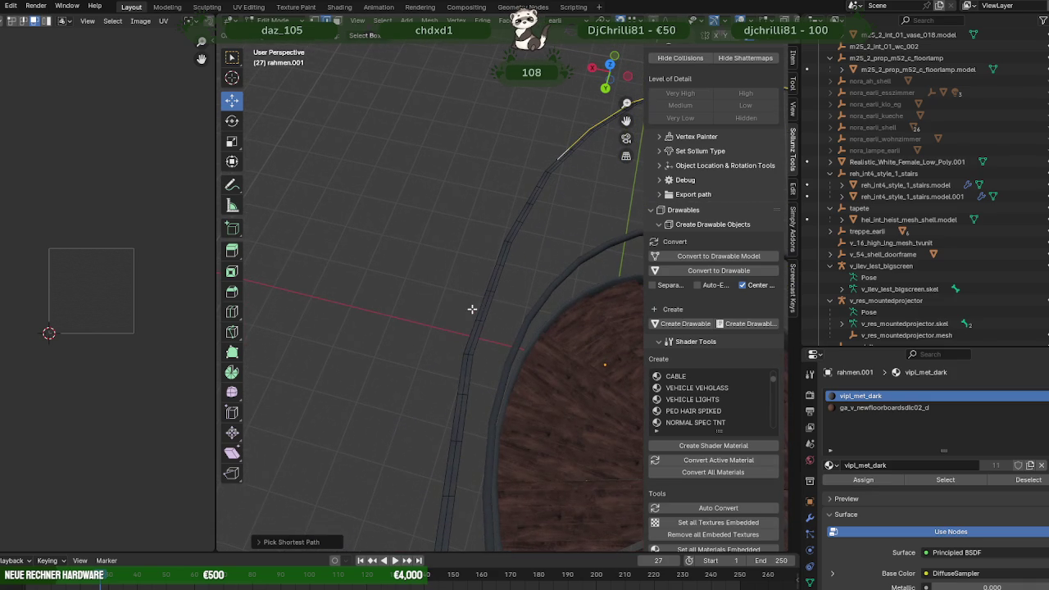
ctrl+click(458, 369)
mouse_move(445, 452)
middle_down()
mouse_move(461, 349)
mouse_move(481, 378)
mouse_move(429, 330)
mouse_move(478, 368)
mouse_move(520, 379)
mouse_move(493, 325)
mouse_move(534, 244)
middle_up()
scroll(505, 366, down, 3)
drag(537, 181, 504, 457)
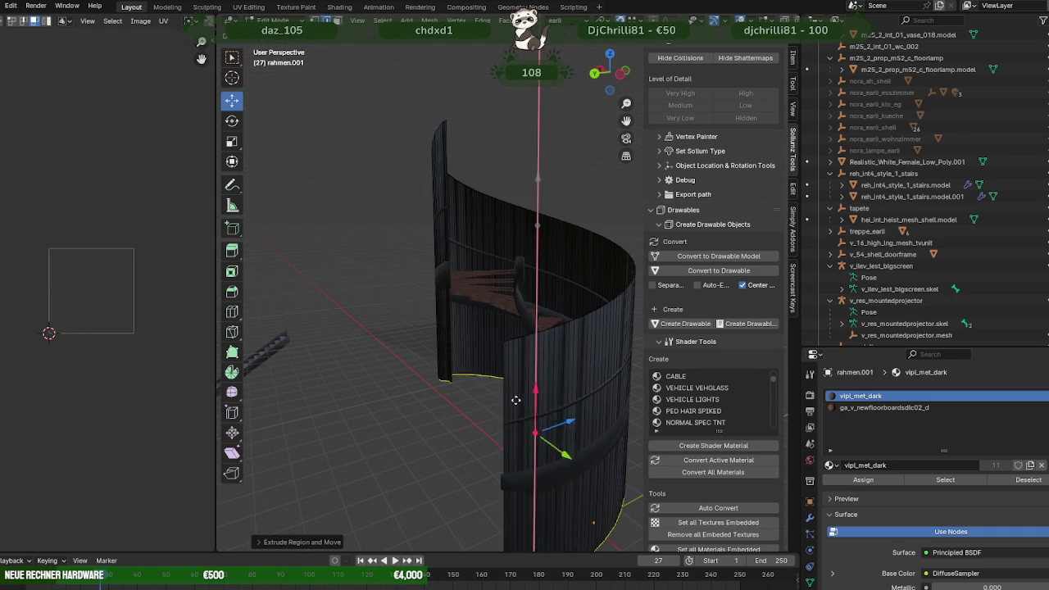
- Select the whole wall mesh and lower the grille along its vertical axis
key(a)
scroll(502, 453, down, 2)
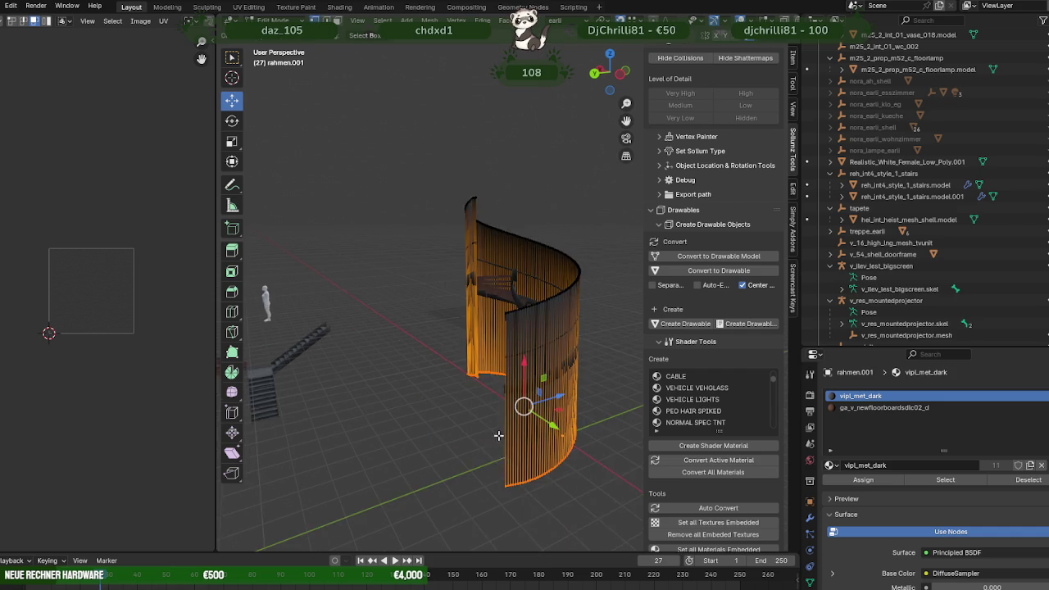
scroll(496, 447, down, 1)
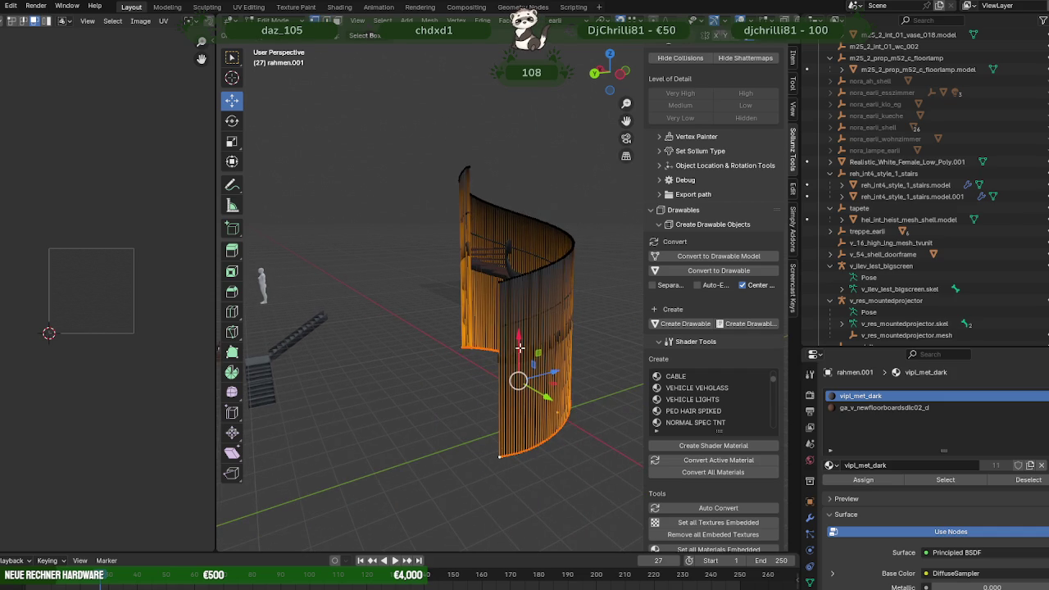
drag(519, 348, 519, 262)
scroll(474, 385, up, 3)
middle_drag(474, 385, 446, 261)
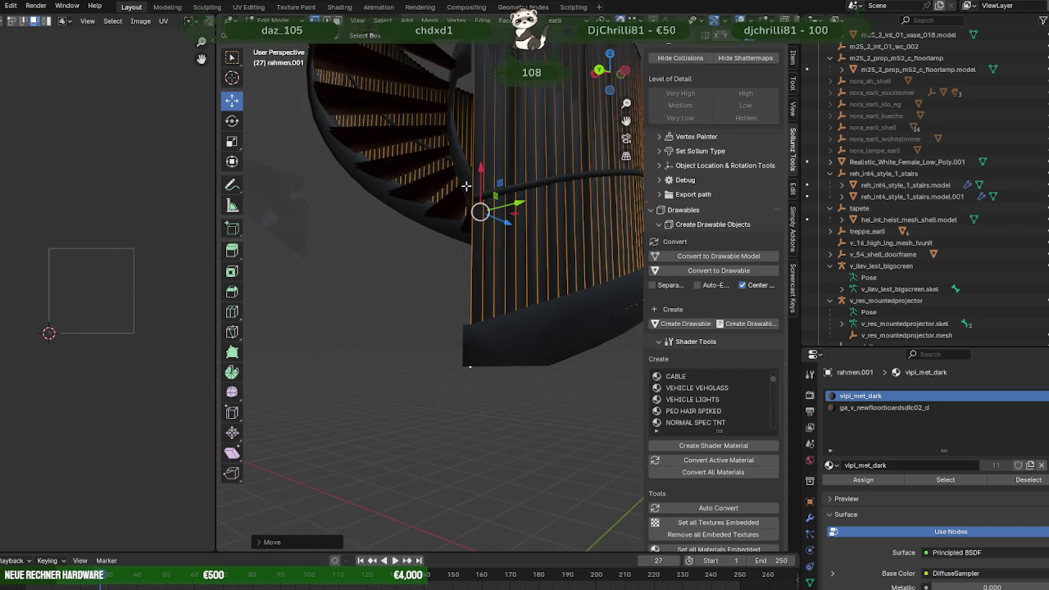
drag(481, 171, 471, 321)
mouse_move(471, 321)
middle_down()
mouse_move(419, 310)
mouse_move(410, 289)
mouse_move(435, 288)
mouse_move(396, 284)
mouse_move(403, 259)
mouse_move(446, 329)
middle_up()
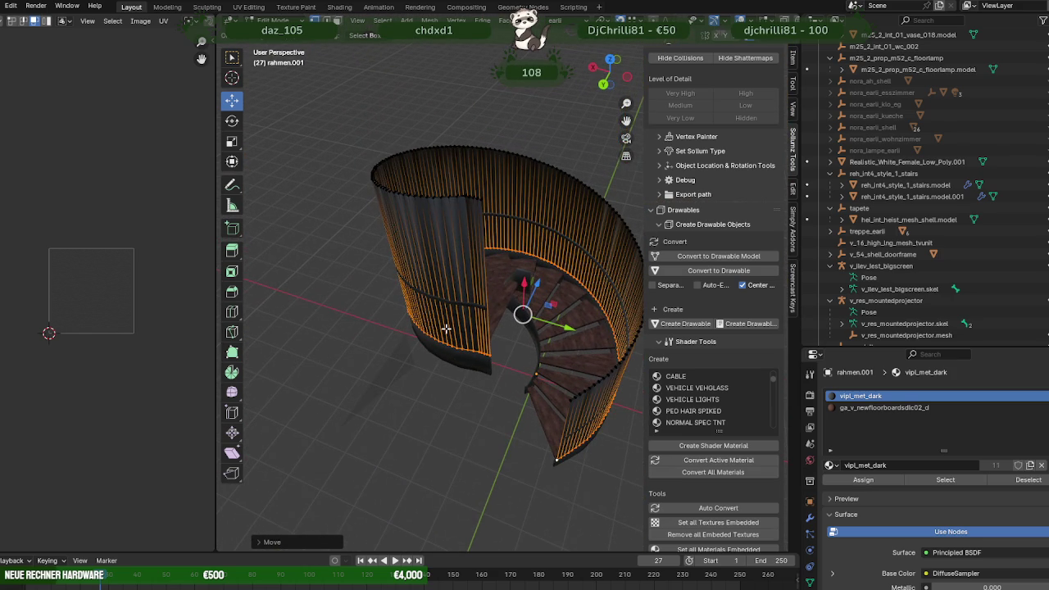
mouse_move(446, 328)
middle_down()
mouse_move(501, 378)
mouse_move(480, 273)
mouse_move(436, 226)
middle_up()
- Box-select the railing faces together with the lower dark wall faces
click(485, 305)
drag(437, 225, 521, 257)
mouse_move(522, 257)
middle_down()
mouse_move(370, 263)
mouse_move(477, 268)
mouse_move(528, 283)
middle_up()
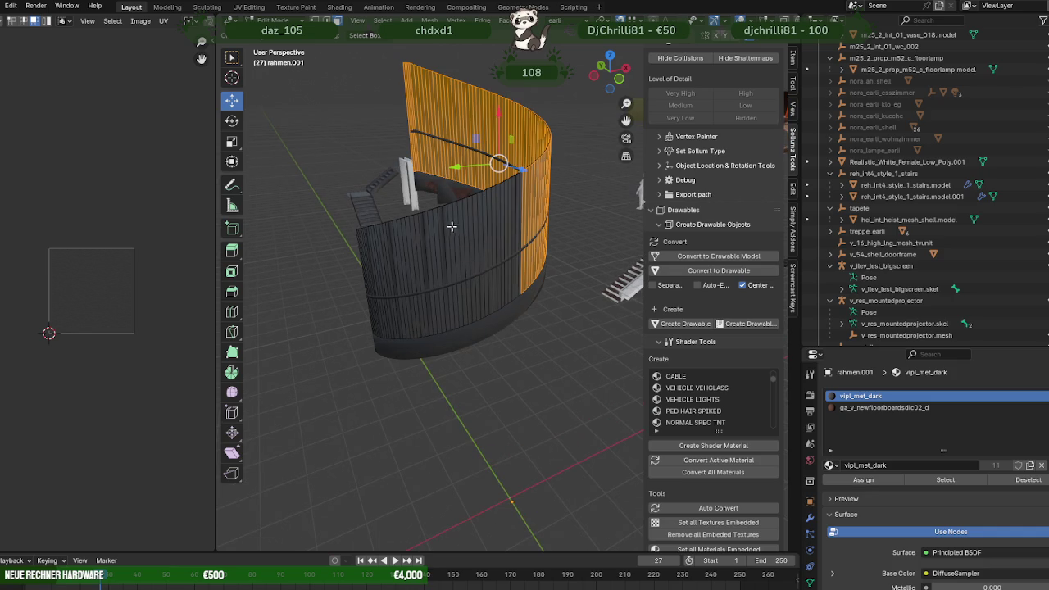
mouse_move(468, 235)
middle_down()
mouse_move(520, 276)
mouse_move(541, 272)
mouse_move(440, 232)
middle_up()
shift+drag(445, 236, 557, 285)
middle_drag(427, 291, 413, 278)
shift+drag(402, 272, 521, 308)
mouse_move(483, 307)
middle_down()
mouse_move(438, 305)
mouse_move(511, 303)
mouse_move(525, 277)
middle_up()
key(ctrl+f)
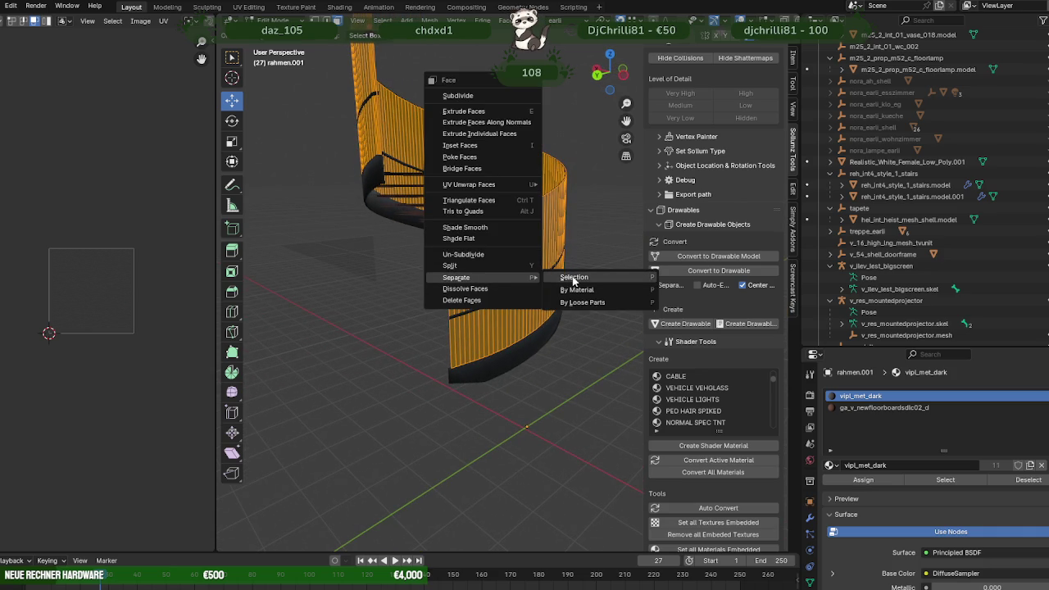
- Separate the selected faces into their own object and return to Object Mode
click(574, 281)
key(Tab)
mouse_move(524, 259)
middle_down()
mouse_move(469, 285)
mouse_move(502, 299)
mouse_move(418, 319)
middle_up()
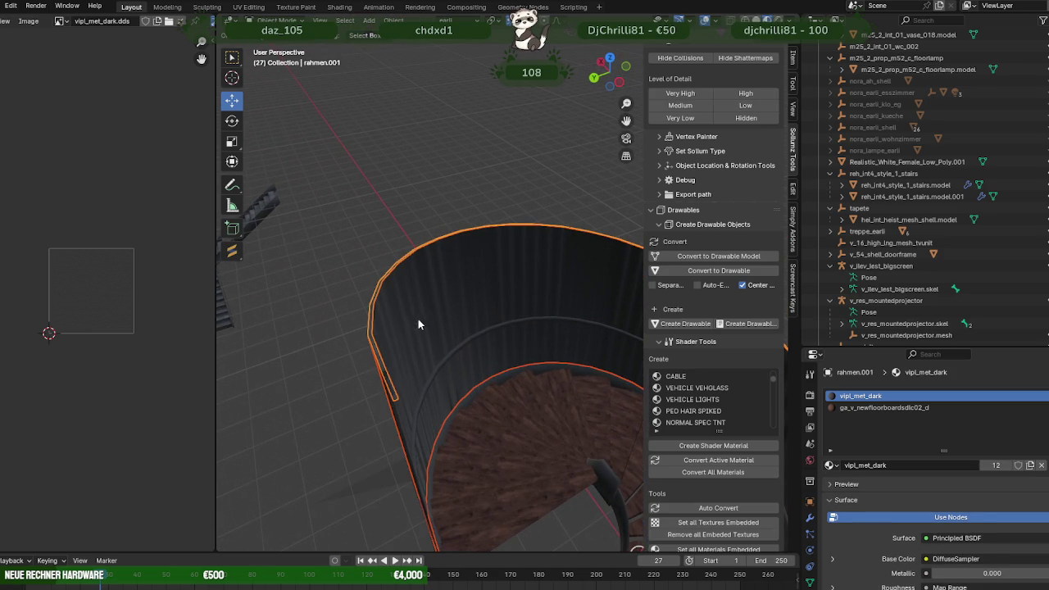
- Check the wall's normals with the Face Orientation overlay, then turn it off and resume Edit Mode
click(713, 19)
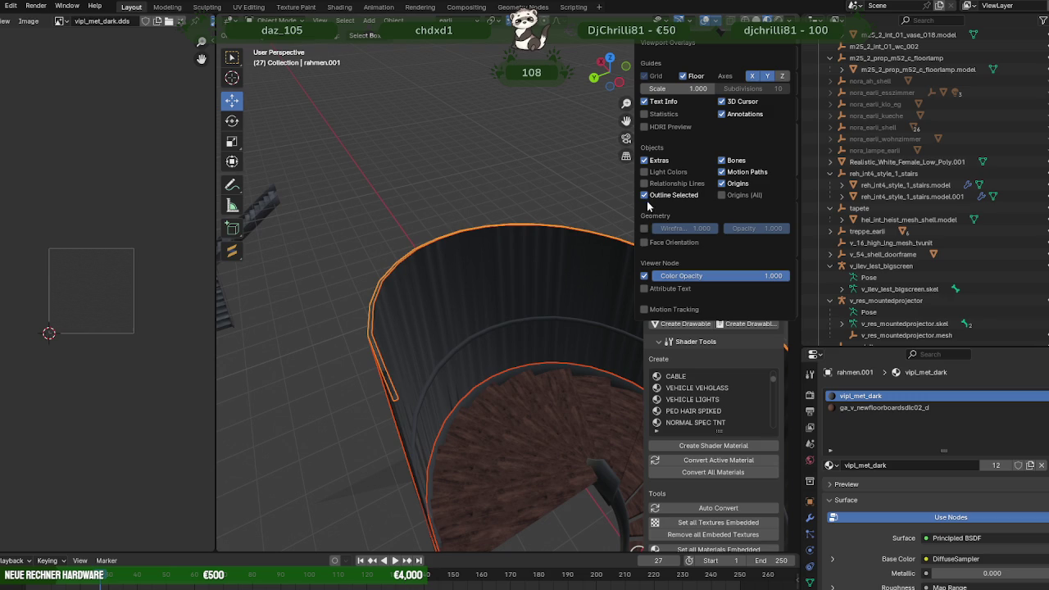
click(644, 242)
mouse_move(557, 270)
middle_down()
mouse_move(438, 286)
mouse_move(472, 269)
mouse_move(387, 294)
middle_up()
click(709, 24)
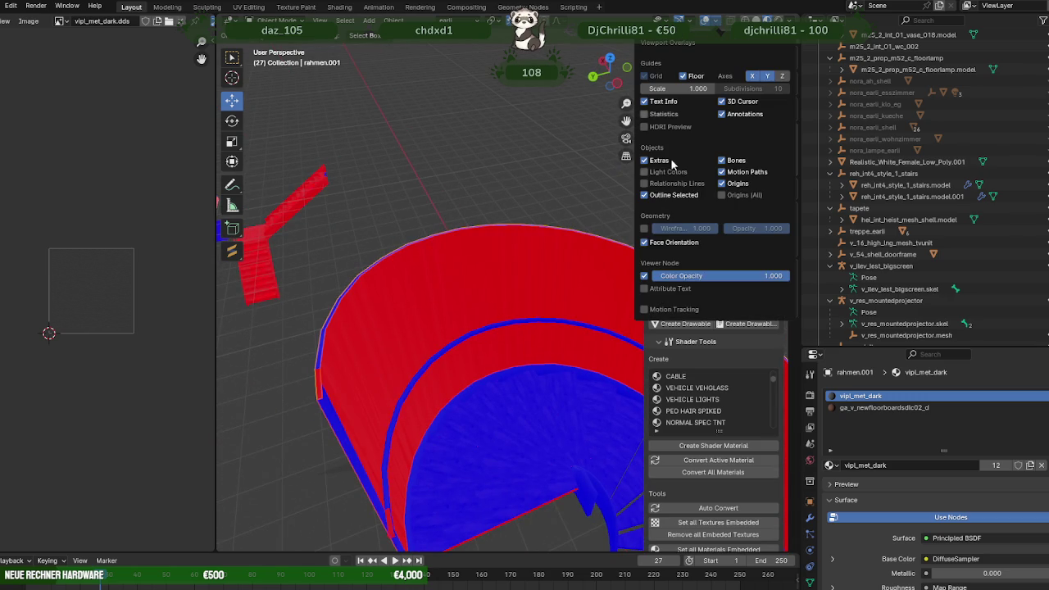
click(650, 250)
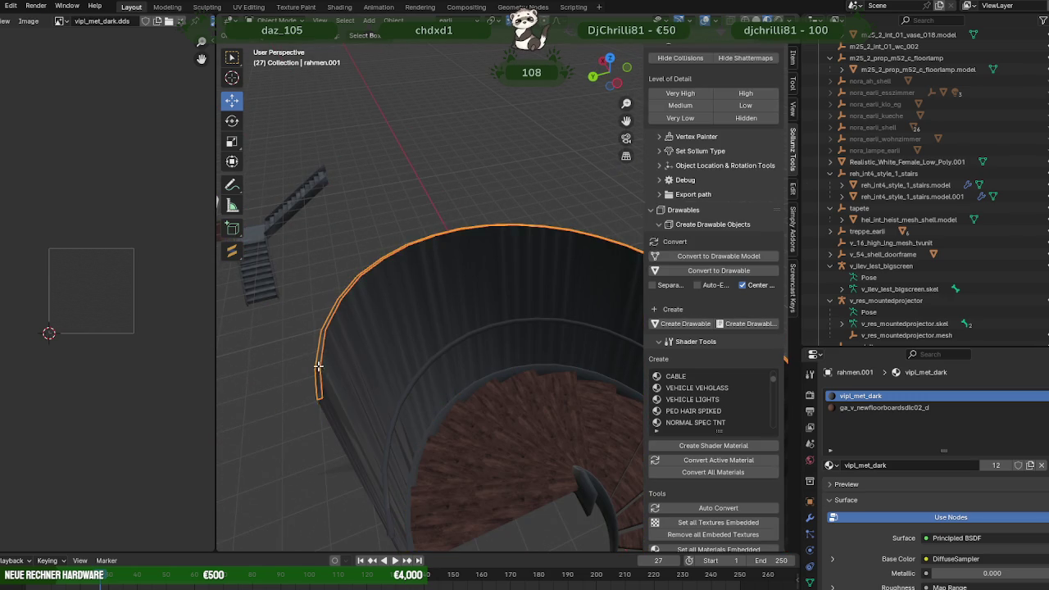
key(Tab)
click(322, 393)
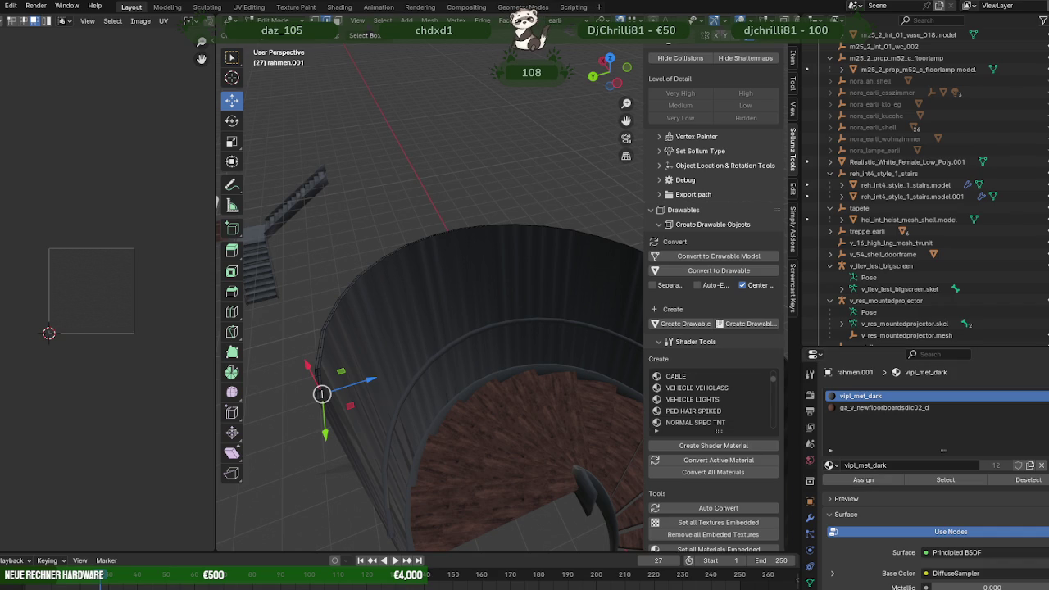
- Select the rim edge path along the curved wall
mouse_move(322, 393)
middle_down()
mouse_move(403, 365)
mouse_move(565, 421)
mouse_move(558, 336)
mouse_move(573, 335)
middle_up()
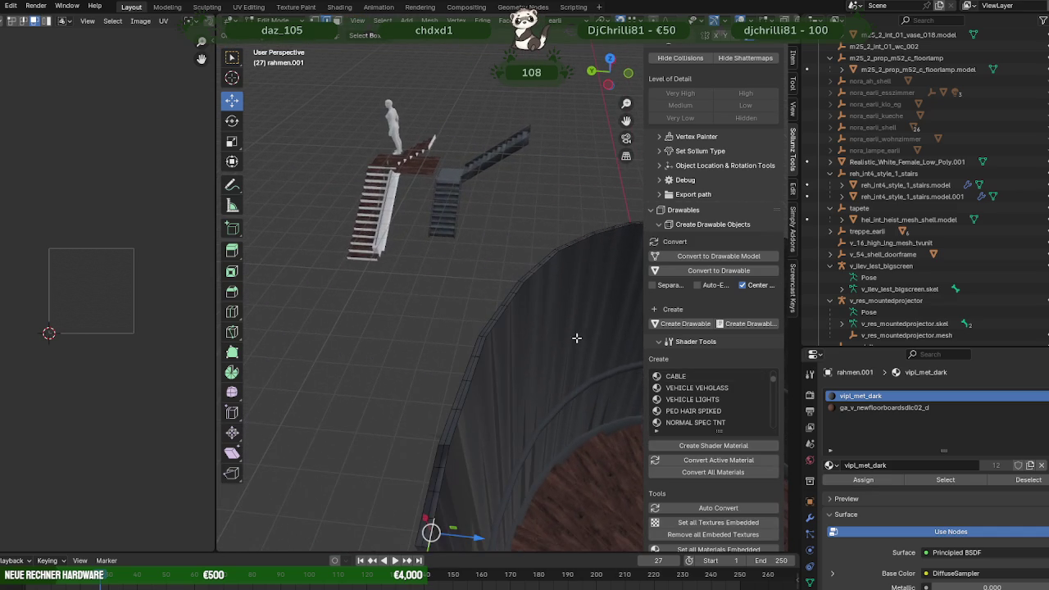
ctrl+click(569, 248)
mouse_move(503, 273)
middle_down()
mouse_move(519, 307)
mouse_move(344, 339)
mouse_move(521, 371)
mouse_move(519, 335)
mouse_move(533, 371)
middle_up()
middle_drag(480, 350, 498, 321)
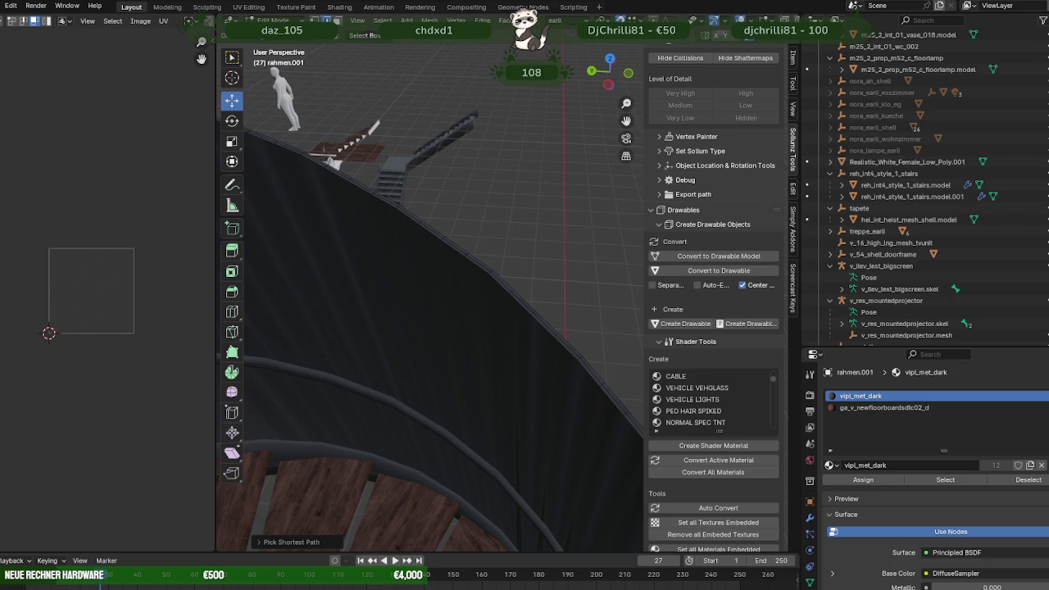
middle_drag(217, 119, 431, 295)
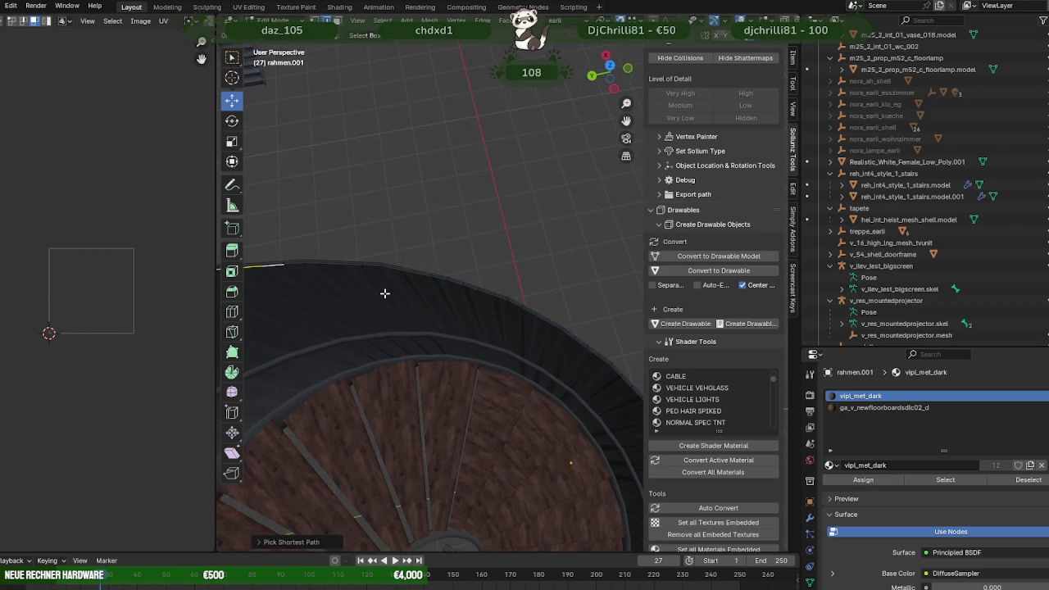
scroll(432, 295, up, 1)
scroll(421, 281, down, 2)
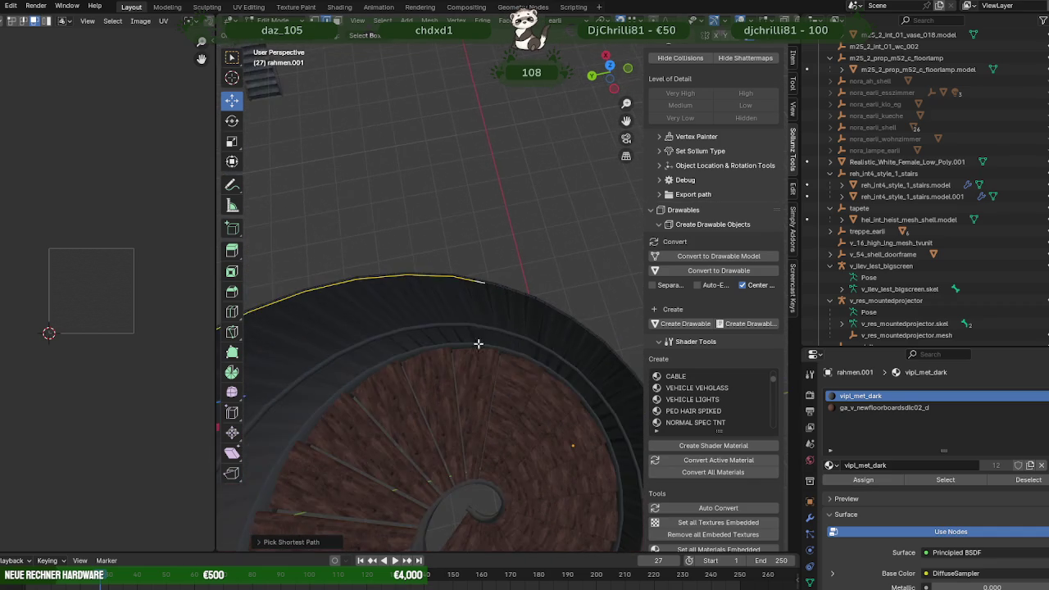
shift+middle_drag(480, 344, 469, 305)
scroll(468, 306, up, 1)
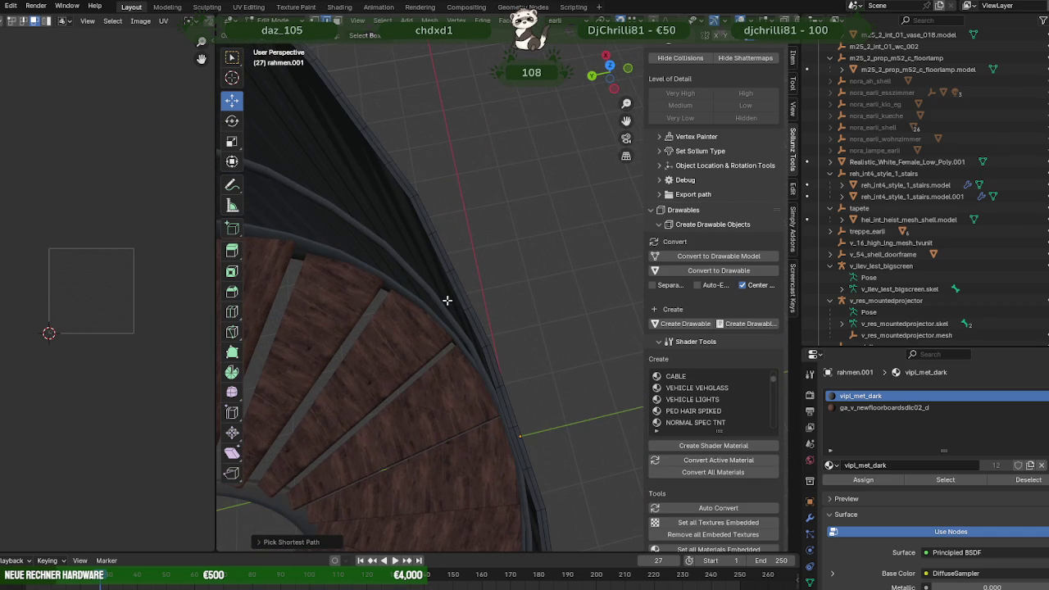
scroll(454, 293, down, 2)
mouse_move(524, 267)
shift+middle_down()
mouse_move(543, 382)
mouse_move(530, 435)
shift+middle_up()
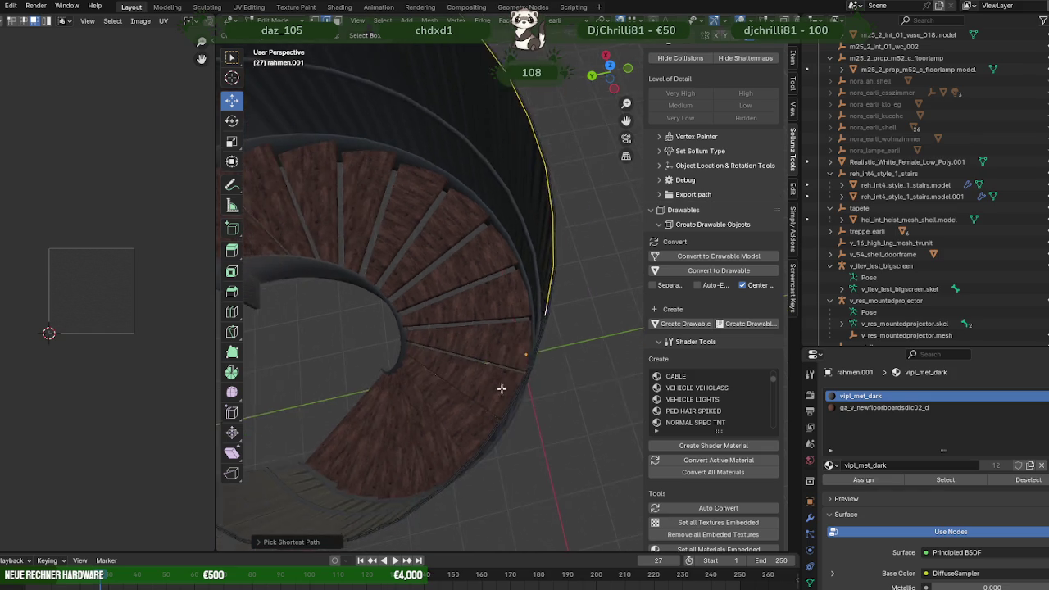
- Extend the edge selection along the staircase's outer stringer
mouse_move(553, 398)
shift+middle_down()
mouse_move(503, 448)
mouse_move(519, 363)
shift+middle_up()
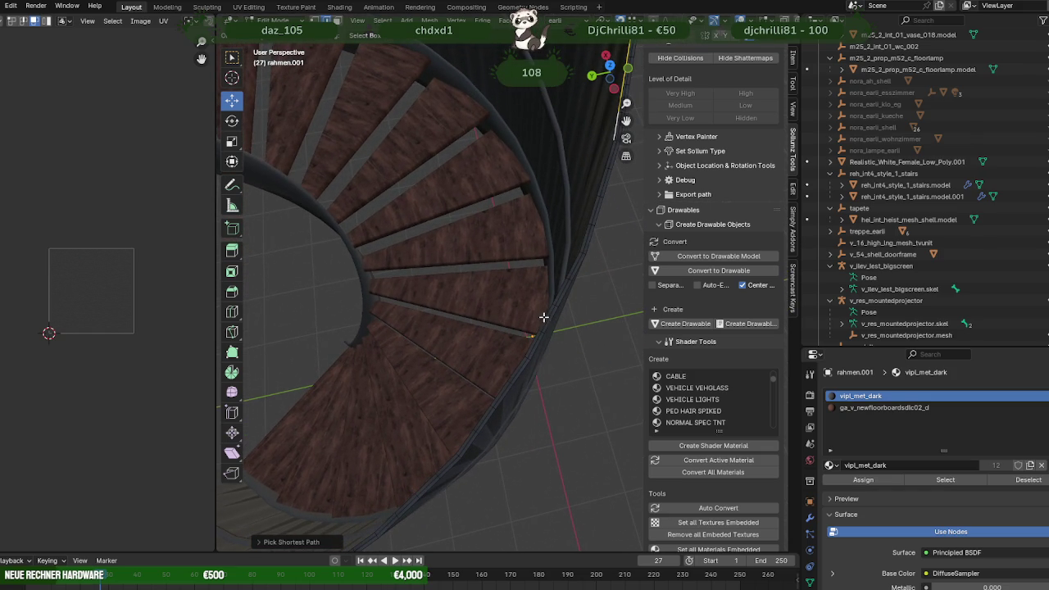
middle_drag(543, 317, 570, 343)
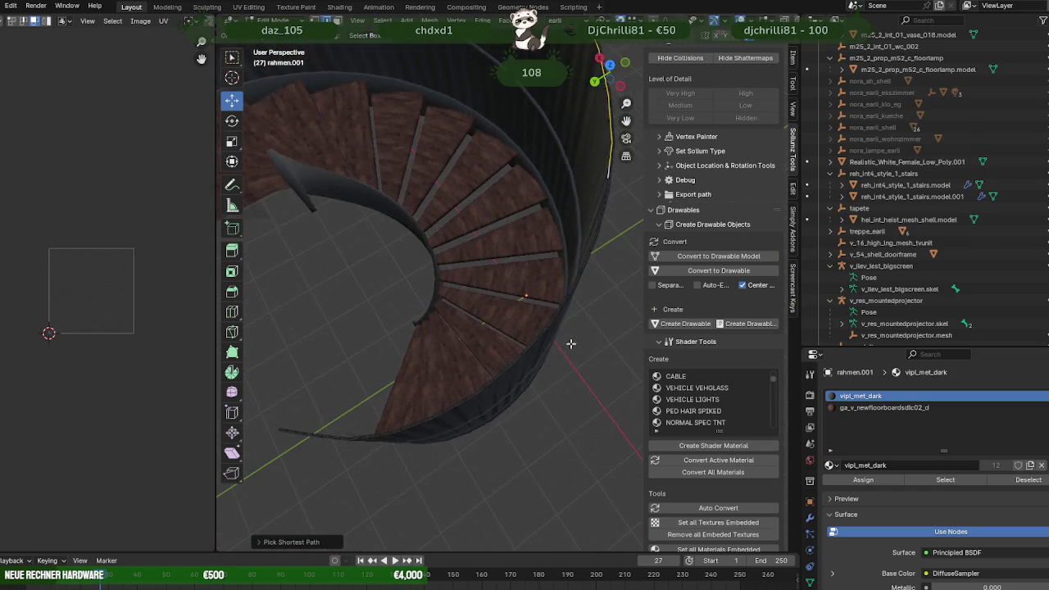
scroll(567, 360, up, 2)
scroll(562, 363, up, 1)
scroll(574, 368, up, 1)
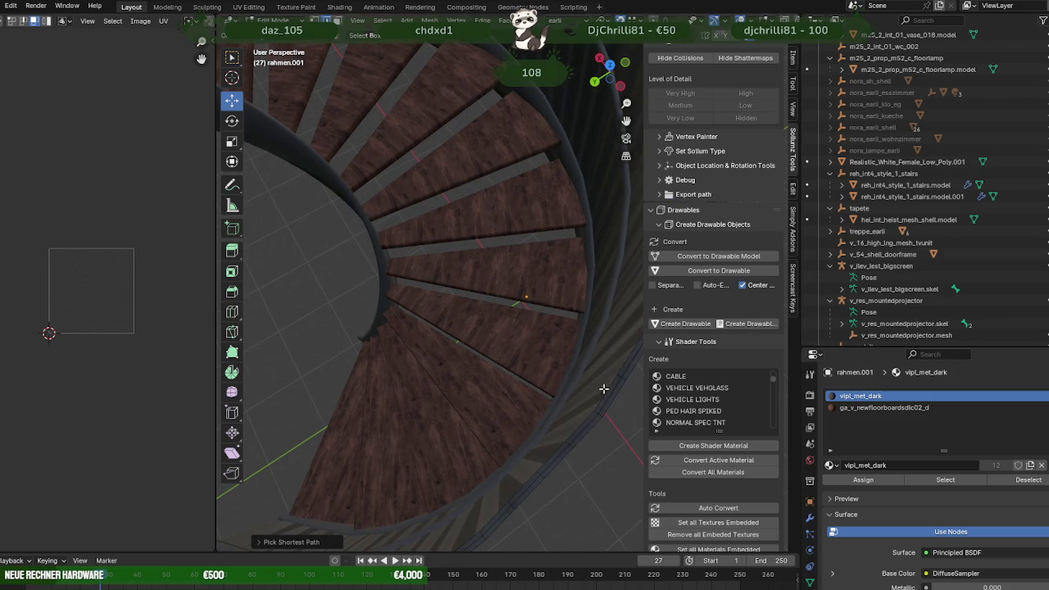
scroll(605, 393, down, 4)
middle_drag(534, 410, 535, 426)
scroll(541, 394, up, 2)
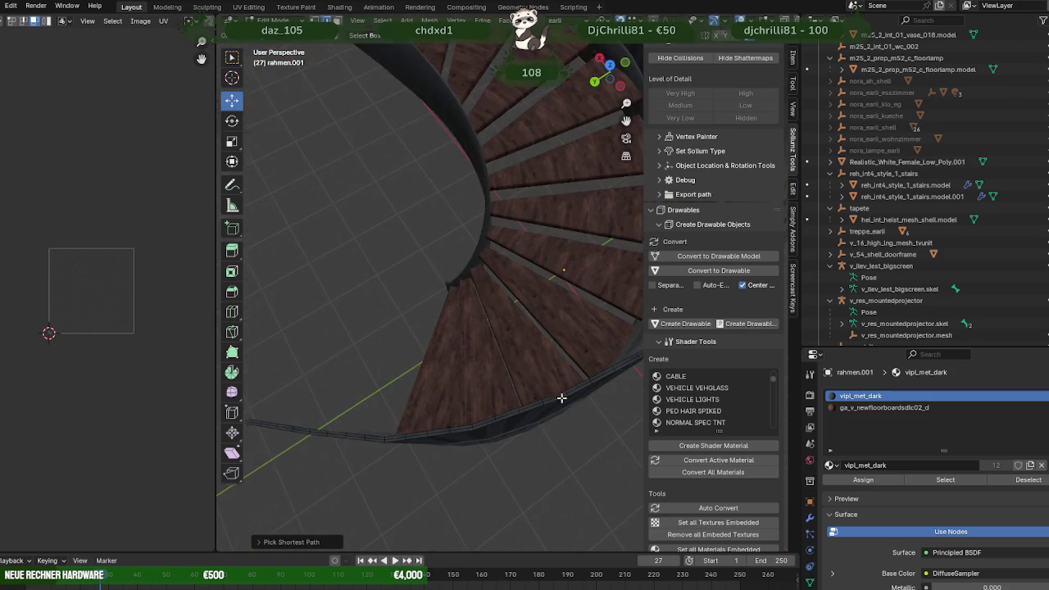
scroll(552, 367, up, 2)
scroll(552, 368, up, 1)
alt+click(582, 378)
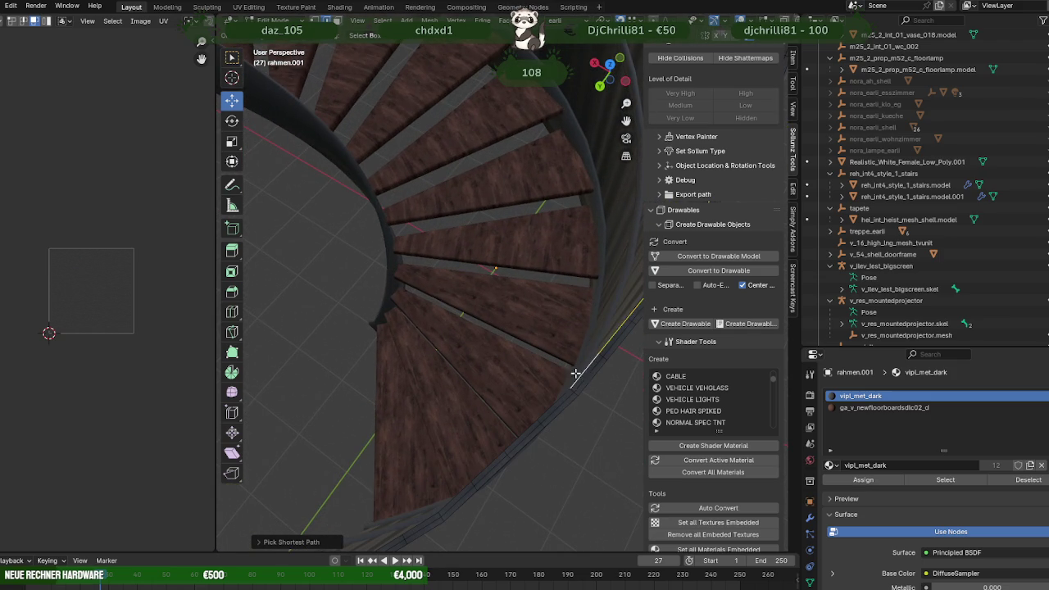
scroll(575, 376, down, 1)
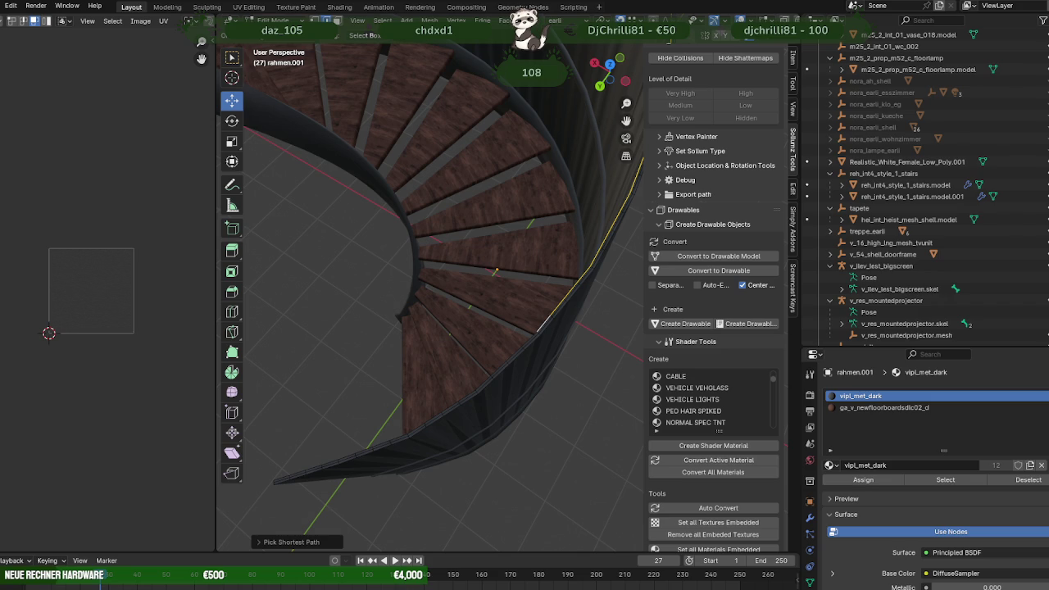
scroll(708, 376, down, 1)
mouse_move(573, 361)
middle_down()
mouse_move(544, 374)
mouse_move(584, 421)
middle_up()
scroll(584, 421, down, 3)
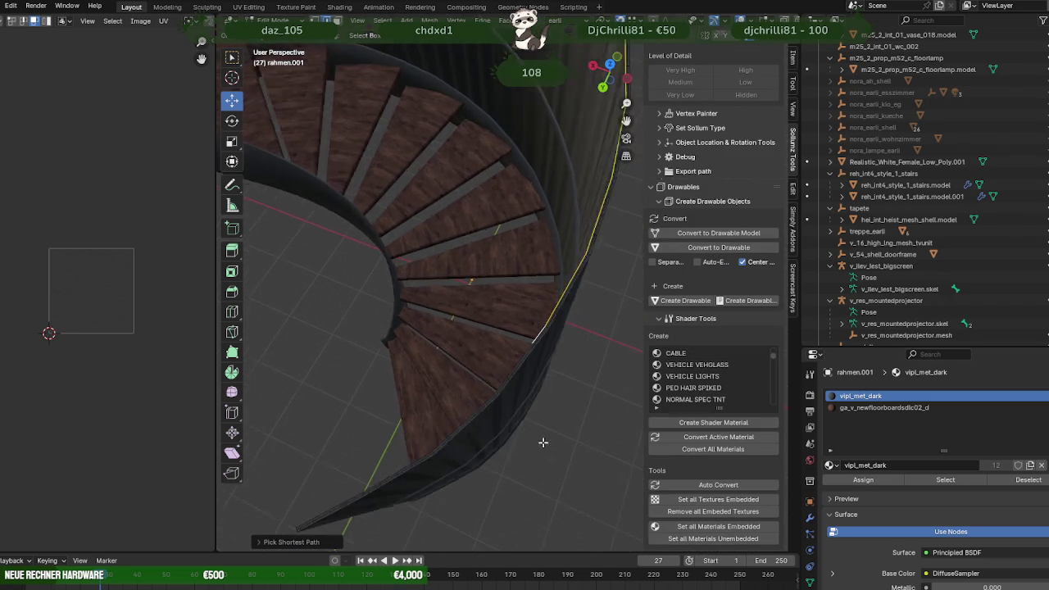
scroll(429, 458, up, 2)
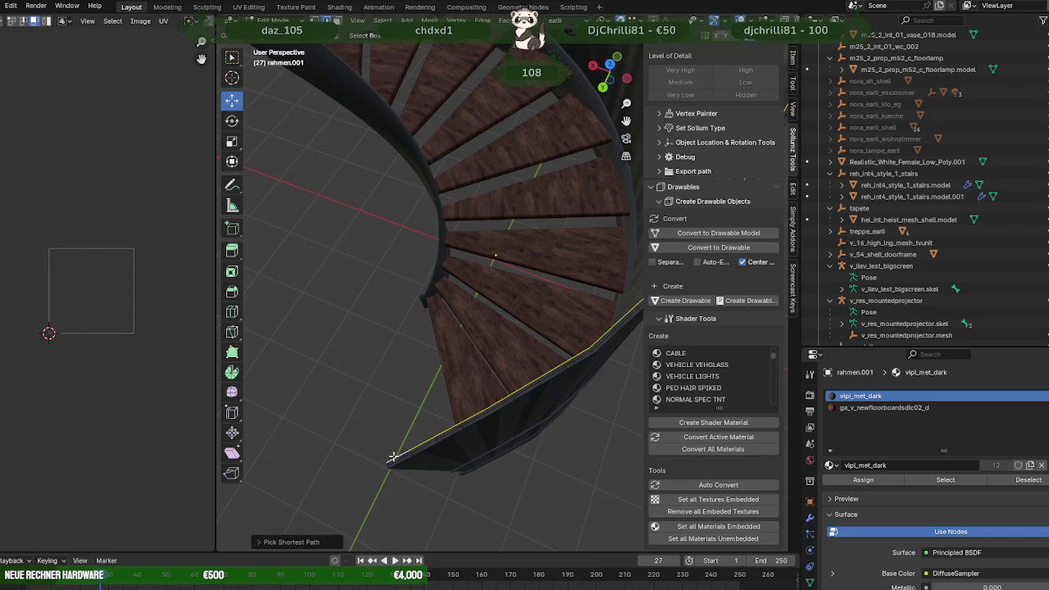
middle_drag(400, 456, 427, 293)
- Extrude the selected edges into a new wall strip pulled down along Z
key(e)
click(445, 246)
drag(456, 156, 481, 426)
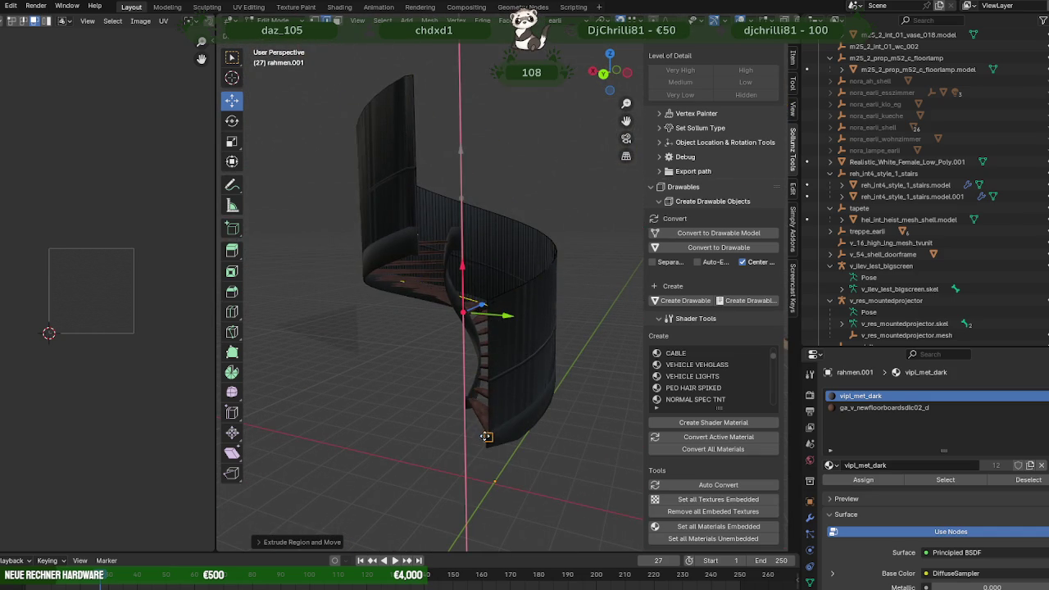
scroll(481, 426, up, 5)
mouse_move(481, 426)
middle_down()
mouse_move(375, 304)
mouse_move(402, 429)
middle_up()
scroll(386, 434, up, 2)
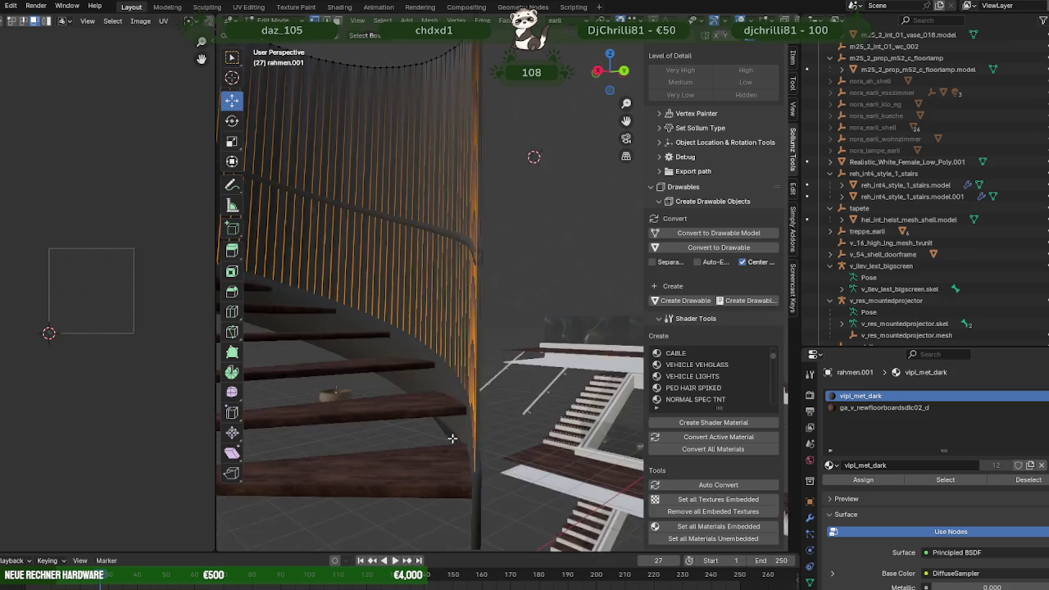
scroll(470, 513, up, 2)
- Move the railing along X in wireframe view, then return to solid shading
key(shift+z)
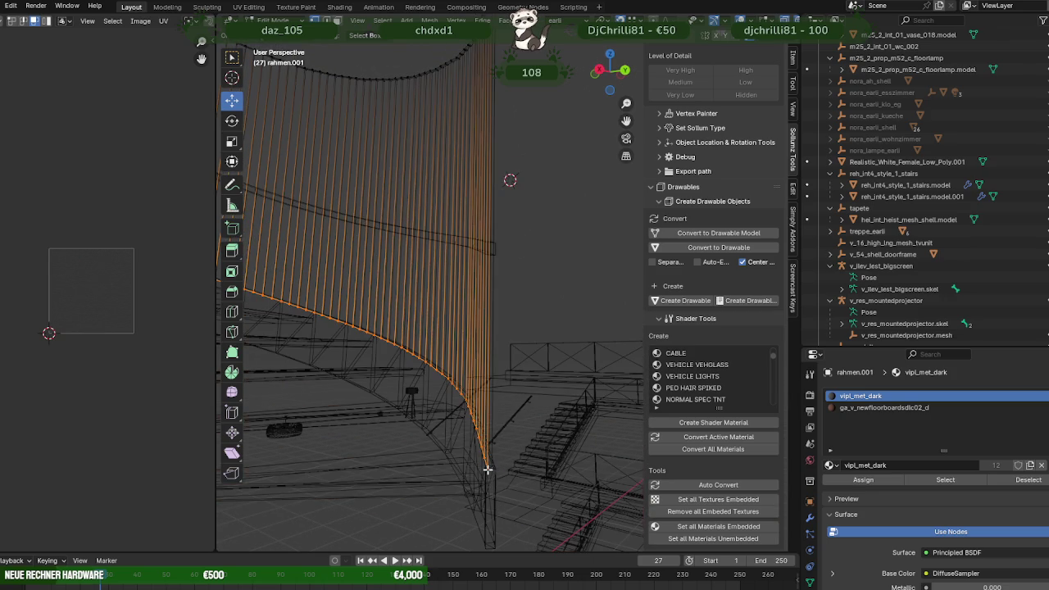
scroll(484, 483, down, 3)
mouse_move(461, 421)
middle_down()
mouse_move(491, 362)
mouse_move(465, 407)
mouse_move(393, 412)
mouse_move(452, 435)
mouse_move(440, 423)
mouse_move(494, 122)
middle_up()
drag(498, 132, 411, 425)
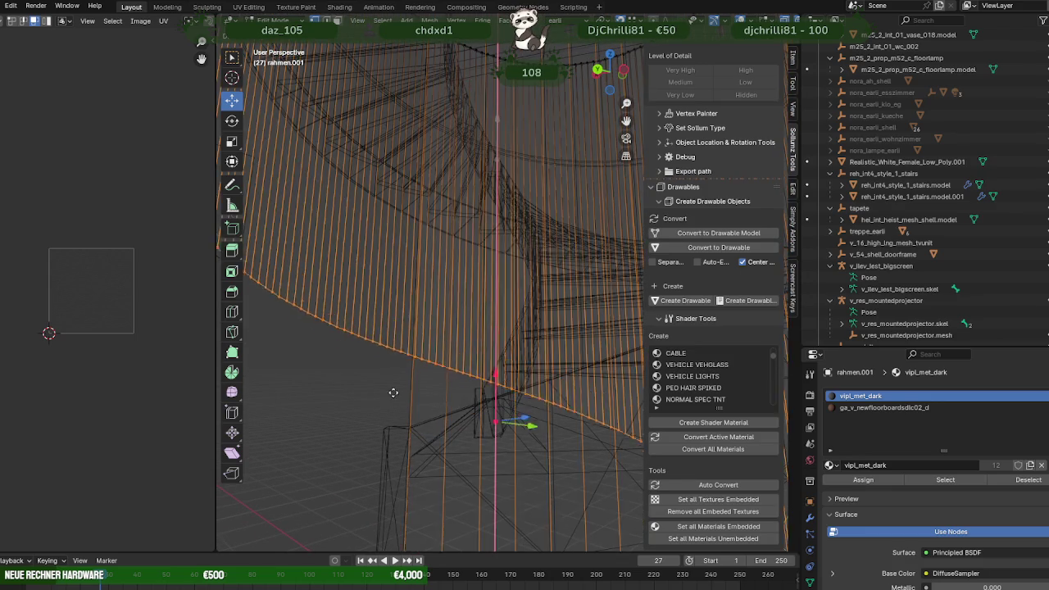
mouse_move(411, 425)
middle_down()
mouse_move(472, 334)
mouse_move(486, 187)
middle_up()
key(shift+z)
key(shift+z)
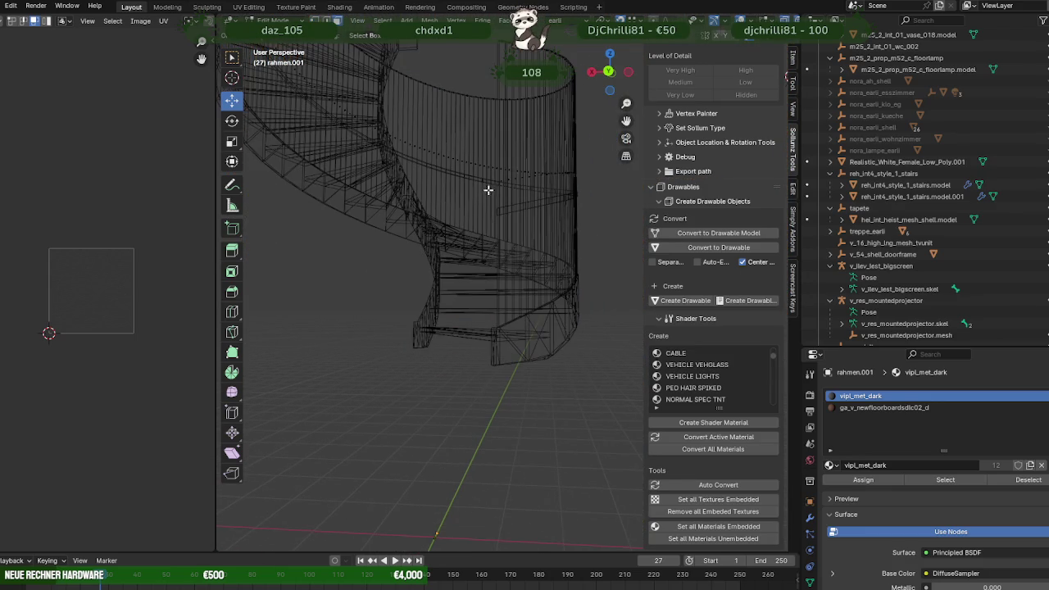
- Add the back grille to the selection with L and frame it
scroll(378, 377, down, 5)
middle_drag(379, 377, 400, 244)
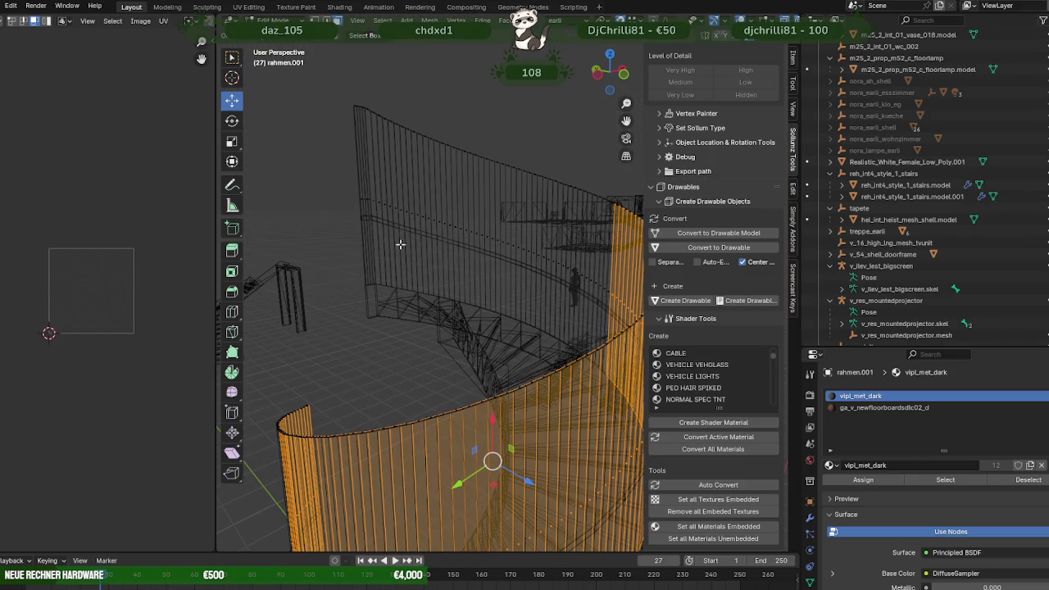
key(l)
mouse_move(376, 208)
middle_down()
mouse_move(524, 283)
mouse_move(568, 319)
middle_up()
scroll(557, 304, down, 4)
key(KP_Decimal)
right_click(487, 309)
mouse_move(461, 308)
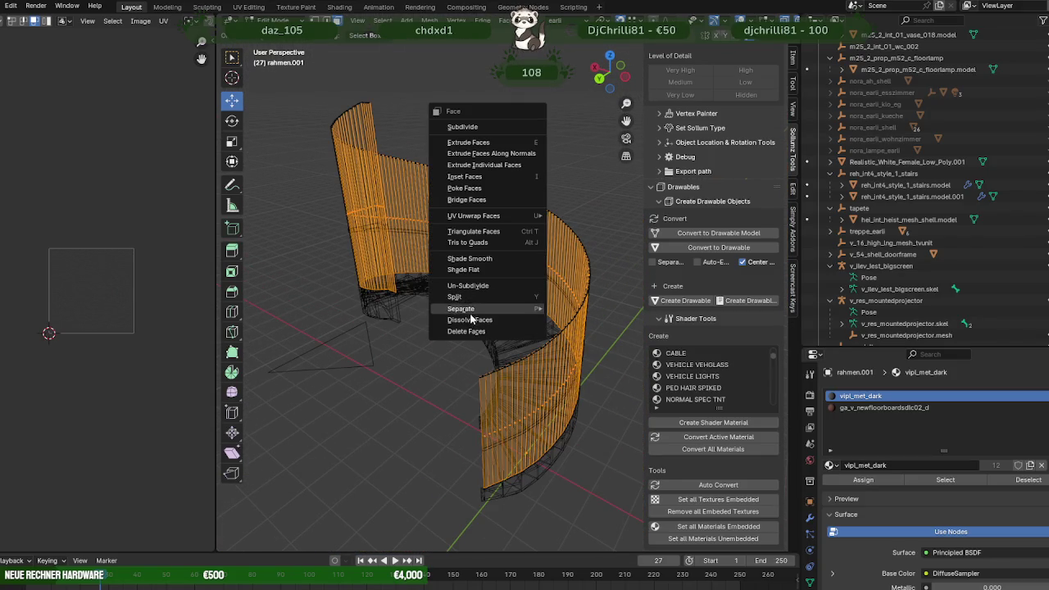
- Separate the grille into its own object rahmen.004 and return to solid Object Mode
click(590, 306)
key(Tab)
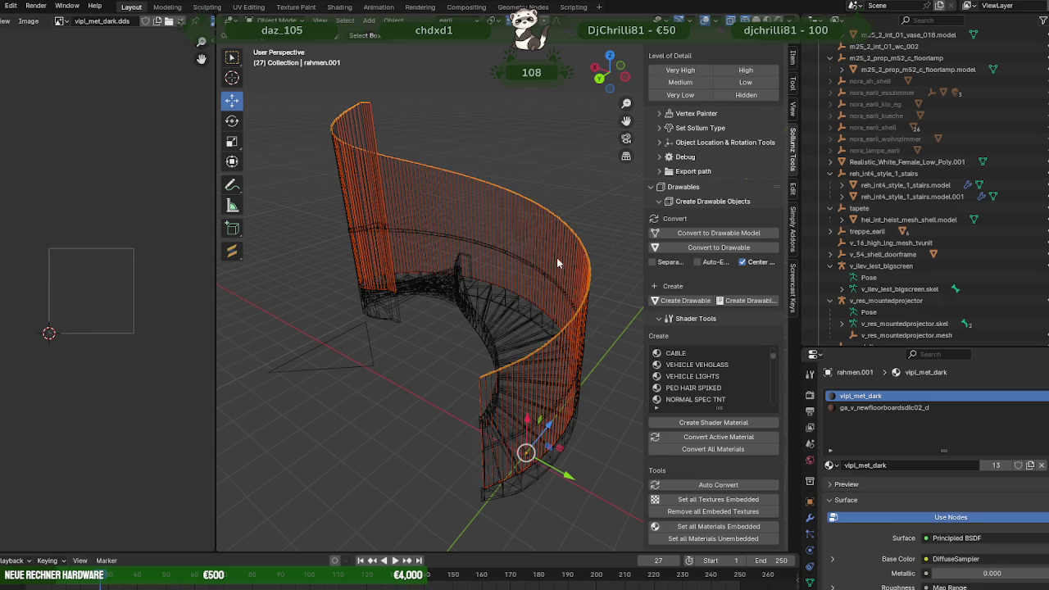
click(549, 284)
key(shift+z)
mouse_move(531, 254)
middle_down()
mouse_move(499, 249)
mouse_move(537, 252)
mouse_move(526, 254)
middle_up()
click(487, 351)
mouse_move(488, 352)
middle_down()
mouse_move(569, 347)
mouse_move(625, 373)
mouse_move(558, 322)
mouse_move(632, 41)
middle_up()
click(535, 376)
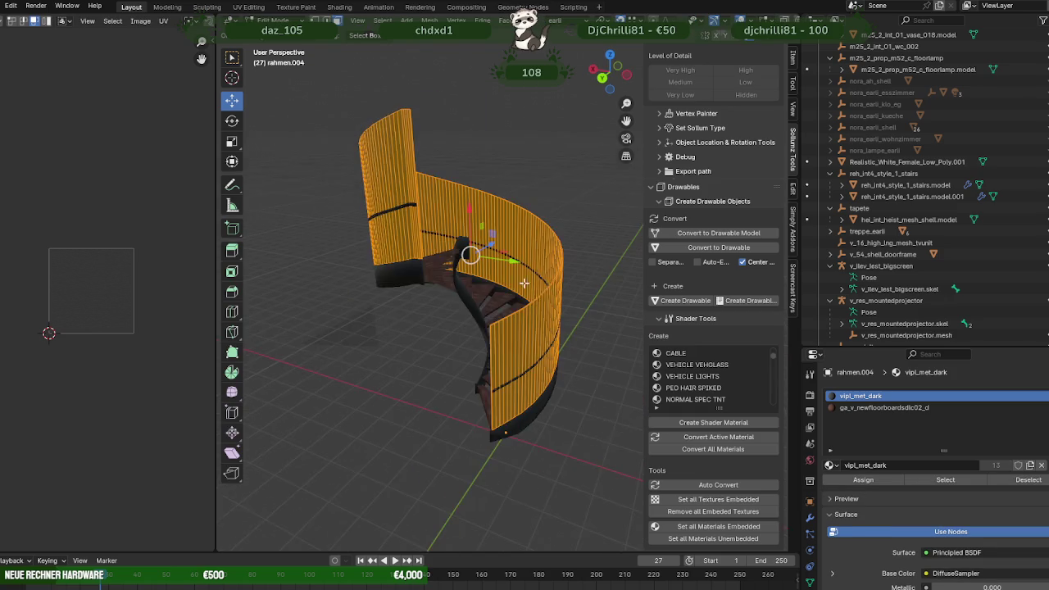
- Toggle the Face Orientation overlay on and off to inspect face directions
click(709, 23)
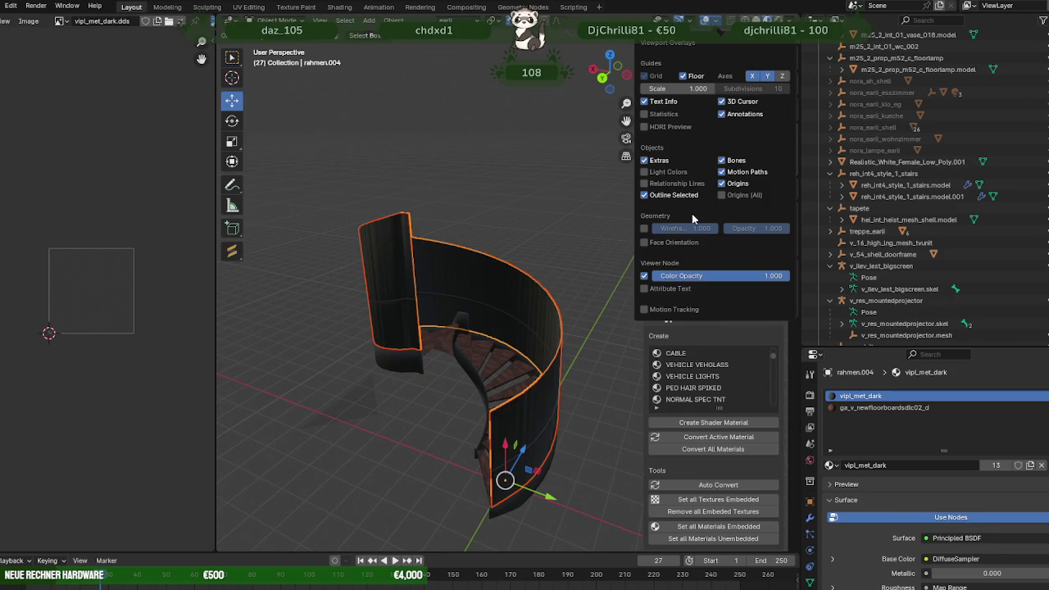
click(644, 243)
middle_drag(631, 254, 604, 276)
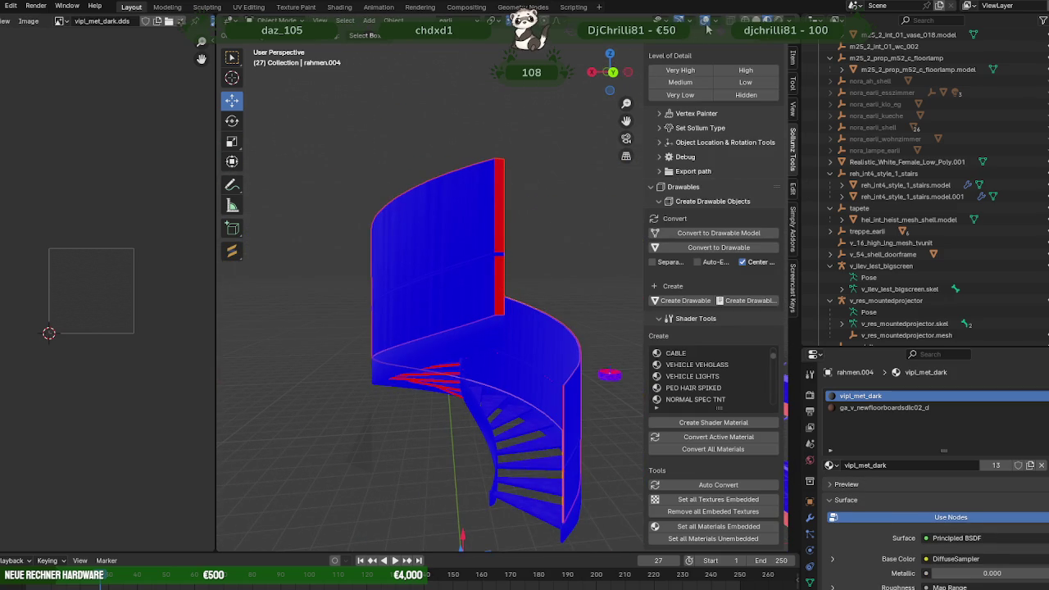
click(707, 24)
click(644, 243)
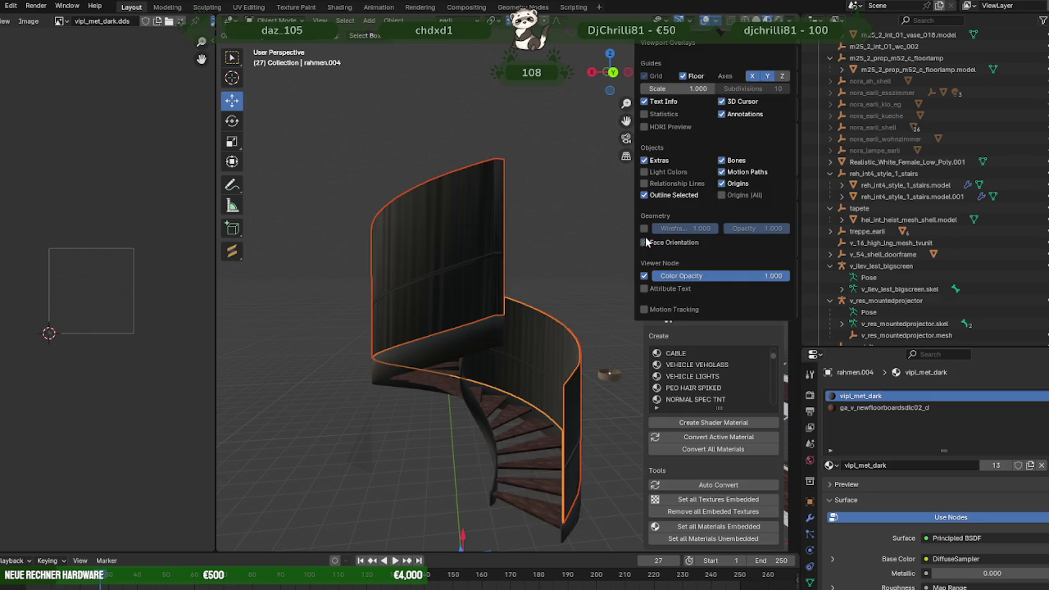
- Select the vertical-bar railing rahmen.003 and enter Edit Mode
click(446, 220)
key(Tab)
middle_drag(503, 244, 483, 249)
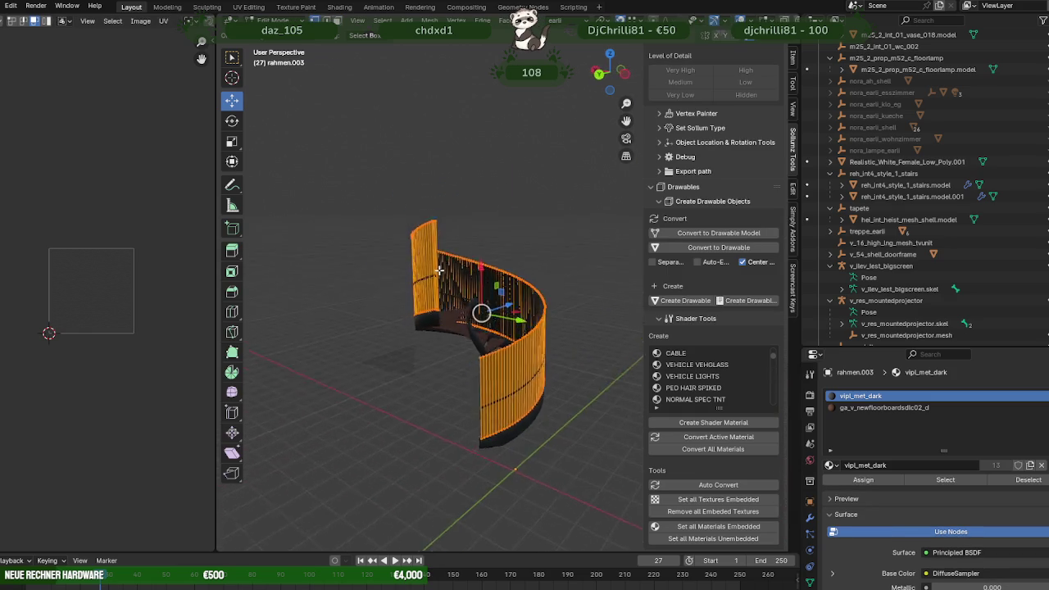
- In X-ray view, box-select the balustrade's top railing vertices and lower them along Z
drag(376, 200, 421, 229)
key(alt+z)
drag(350, 171, 496, 272)
middle_drag(482, 273, 570, 294)
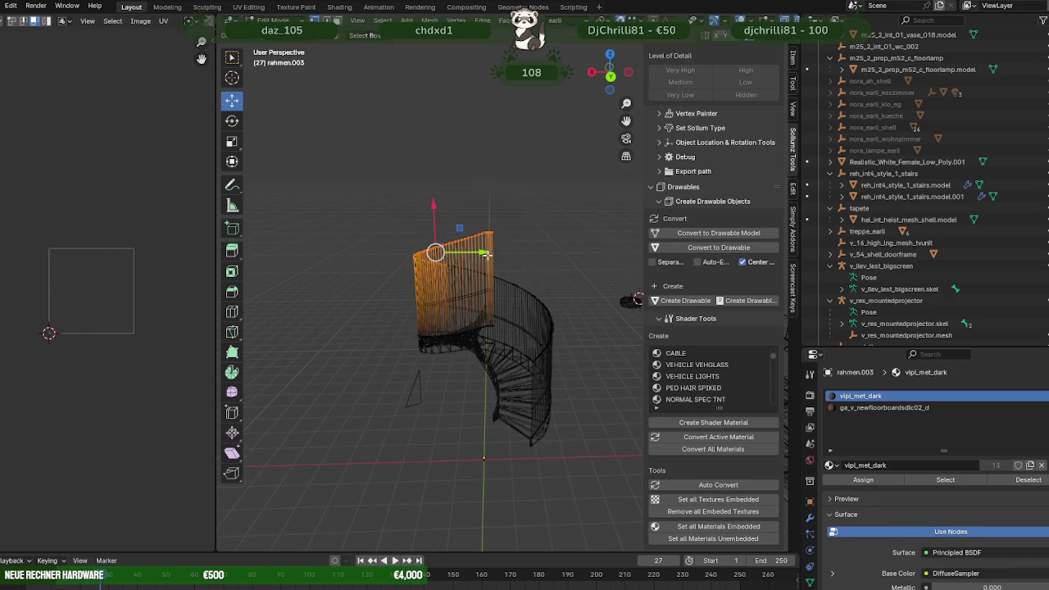
middle_drag(486, 254, 385, 232)
drag(394, 221, 512, 279)
middle_drag(512, 278, 500, 252)
drag(480, 165, 557, 306)
mouse_move(558, 307)
middle_down()
mouse_move(521, 349)
mouse_move(480, 327)
mouse_move(460, 265)
middle_up()
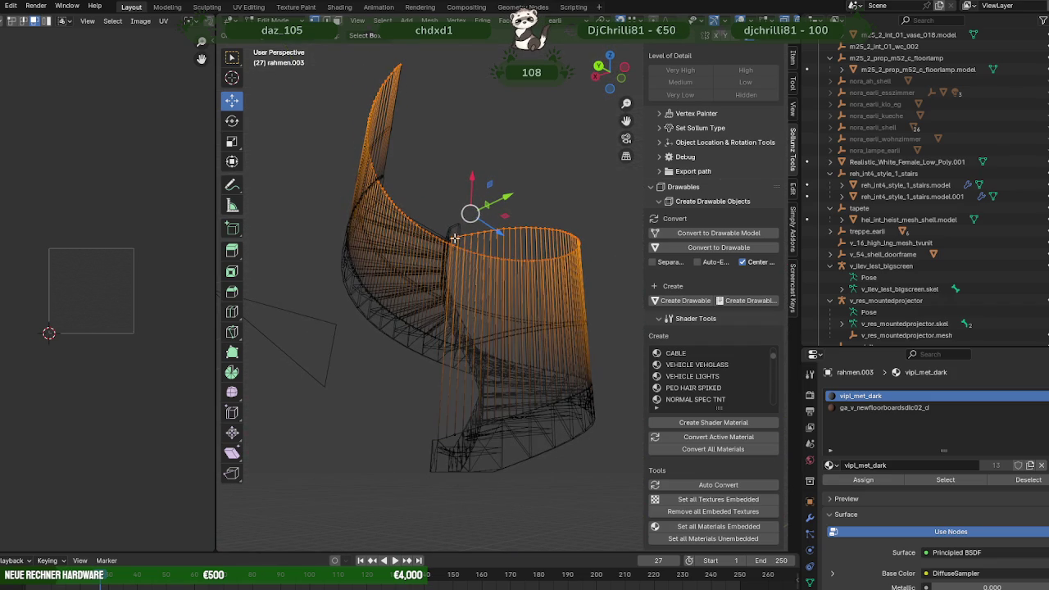
middle_drag(496, 223, 501, 225)
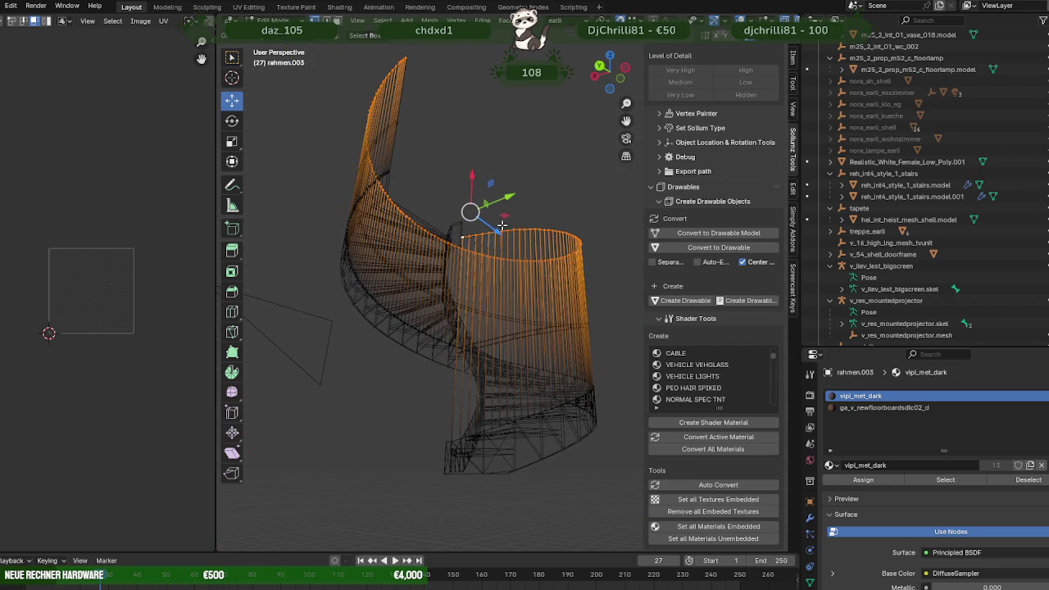
drag(472, 178, 457, 350)
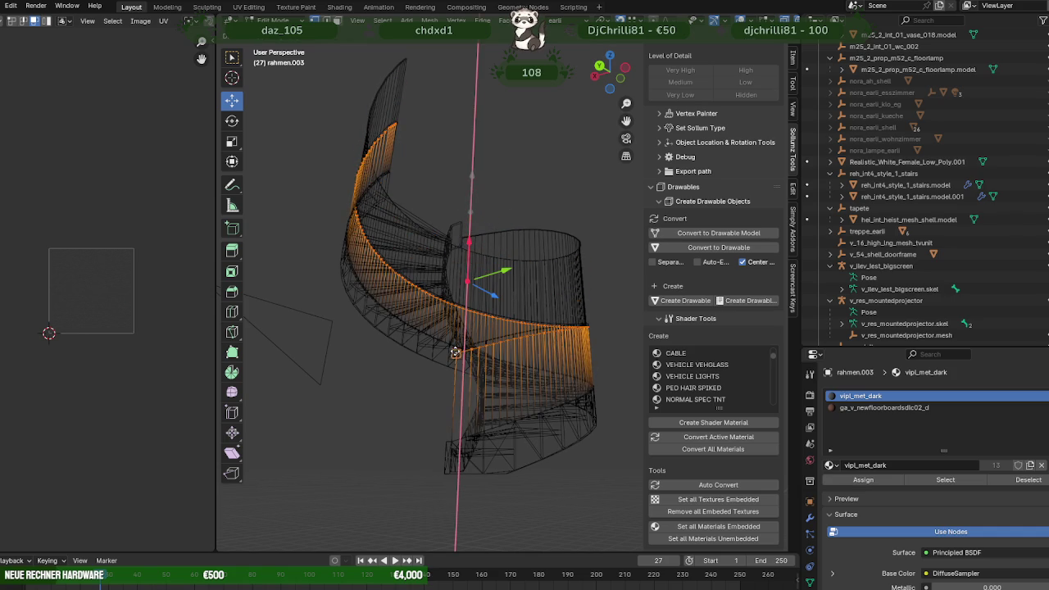
- Switch to the second curved mesh and enter its Edit Mode in see-through view
key(shift+z)
mouse_move(460, 349)
middle_down()
mouse_move(415, 351)
mouse_move(505, 356)
middle_up()
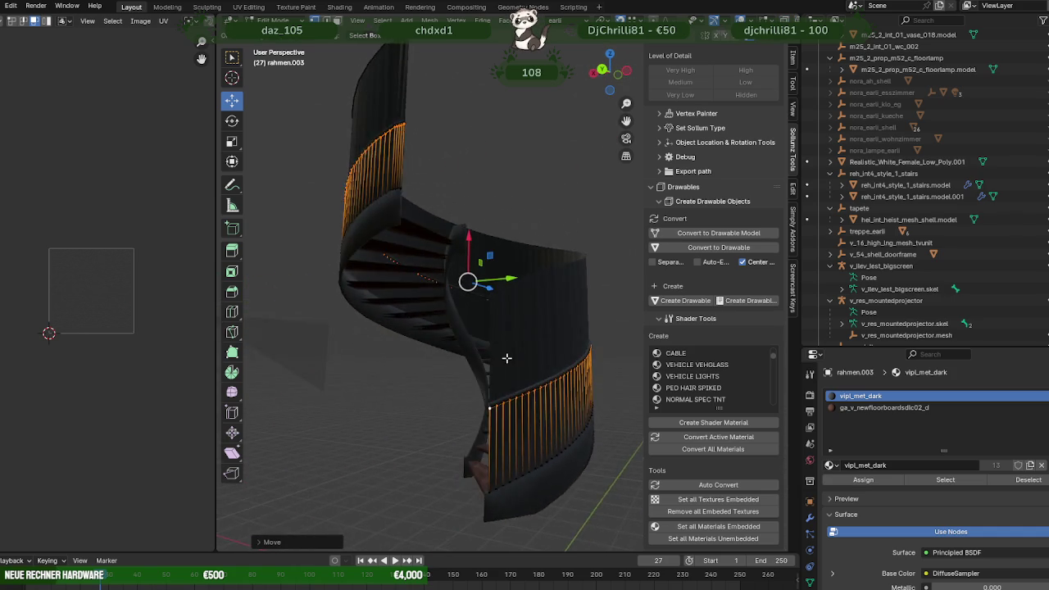
scroll(520, 311, up, 3)
scroll(483, 221, up, 2)
mouse_move(481, 236)
middle_down()
mouse_move(496, 227)
mouse_move(454, 241)
middle_up()
key(Tab)
click(499, 179)
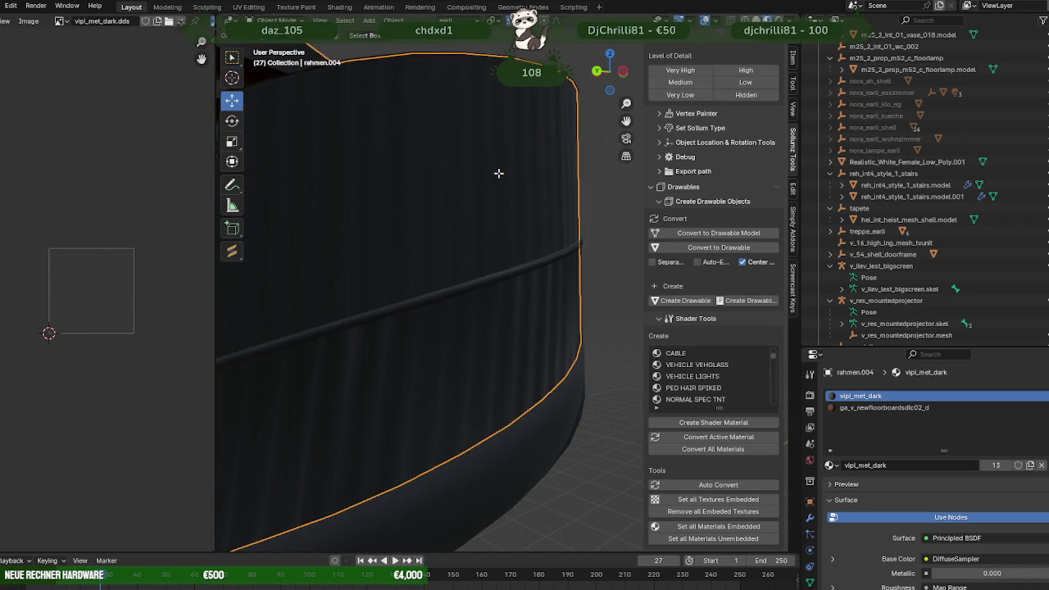
key(Tab)
scroll(499, 178, down, 5)
mouse_move(499, 178)
middle_down()
mouse_move(553, 202)
mouse_move(492, 246)
middle_up()
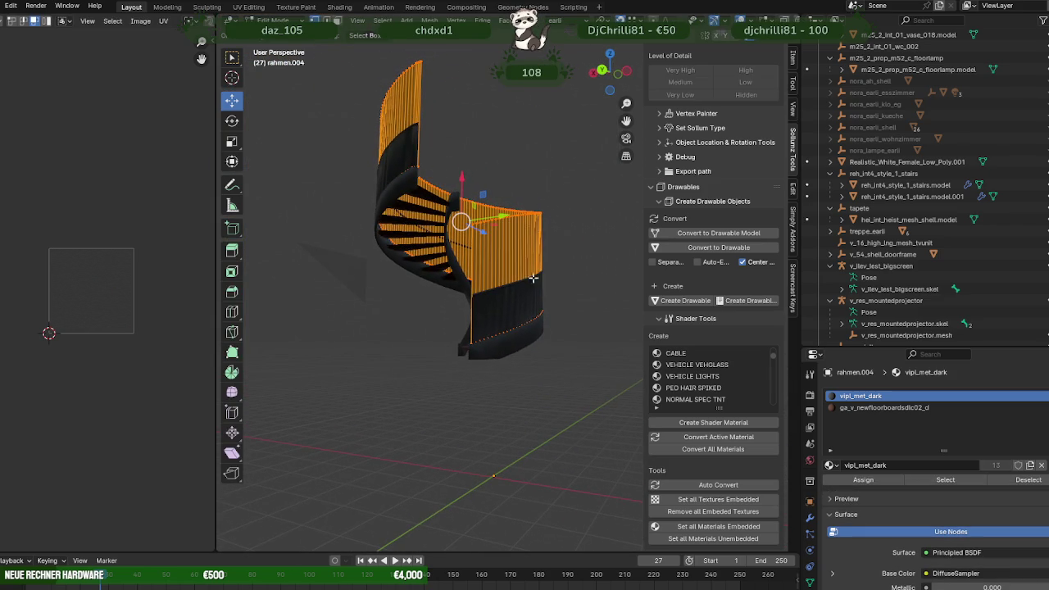
key(shift+z)
mouse_move(434, 320)
middle_down()
mouse_move(409, 271)
mouse_move(351, 333)
middle_up()
- Box-select the second mesh's top edge vertices and lower them vertically
drag(351, 182, 500, 233)
mouse_move(494, 229)
middle_down()
mouse_move(382, 315)
mouse_move(354, 251)
middle_up()
scroll(382, 315, up, 3)
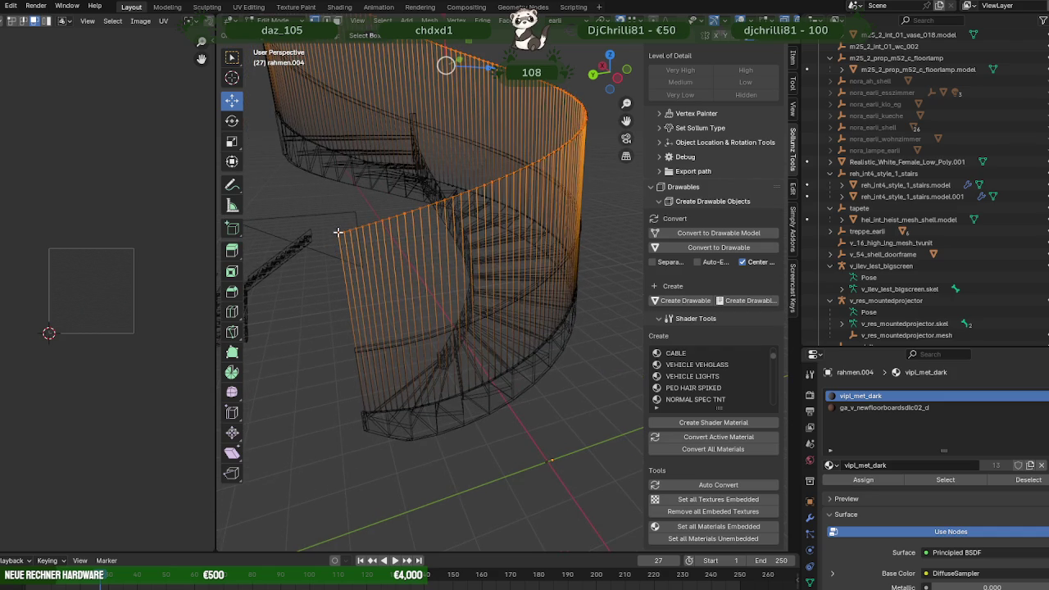
middle_drag(370, 299, 413, 246)
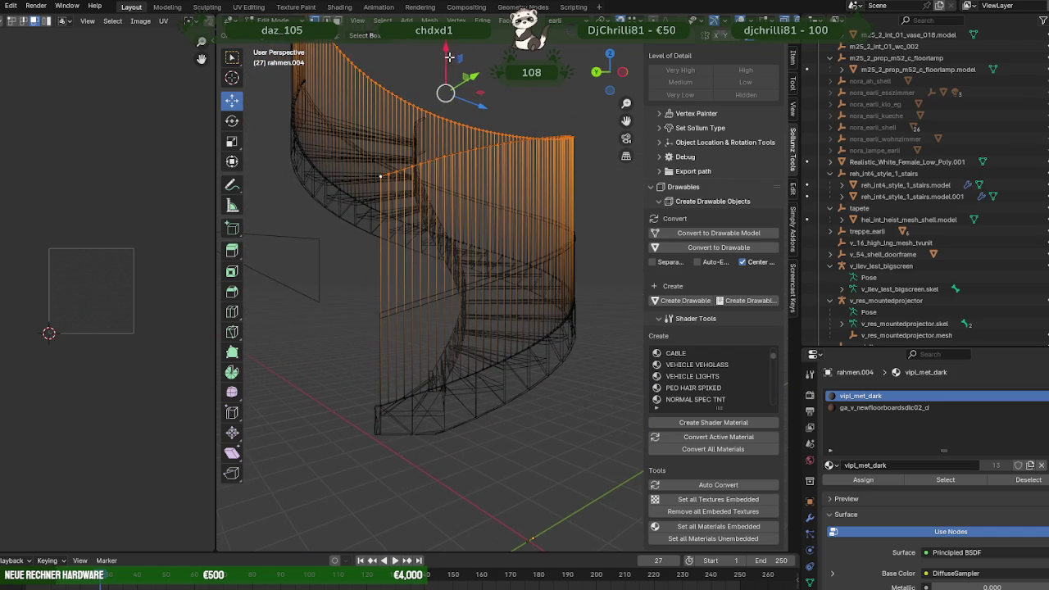
drag(449, 57, 383, 319)
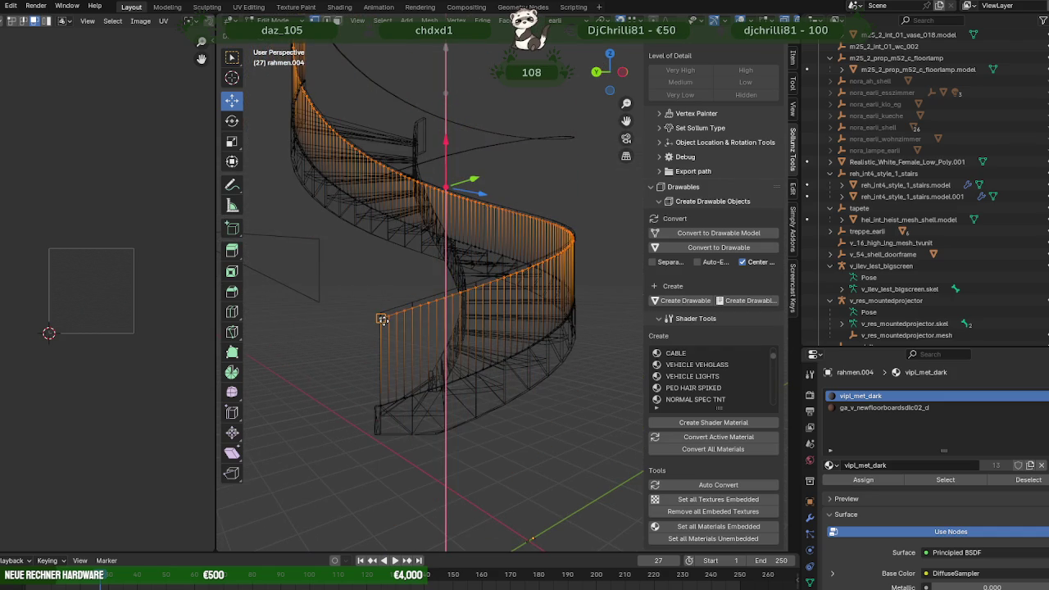
click(383, 319)
key(shift+z)
mouse_move(426, 317)
middle_down()
mouse_move(468, 293)
mouse_move(506, 299)
mouse_move(417, 309)
mouse_move(445, 350)
mouse_move(419, 347)
mouse_move(445, 351)
middle_up()
- Return to Object Mode, deselect everything, and select the stair balustrade
key(Tab)
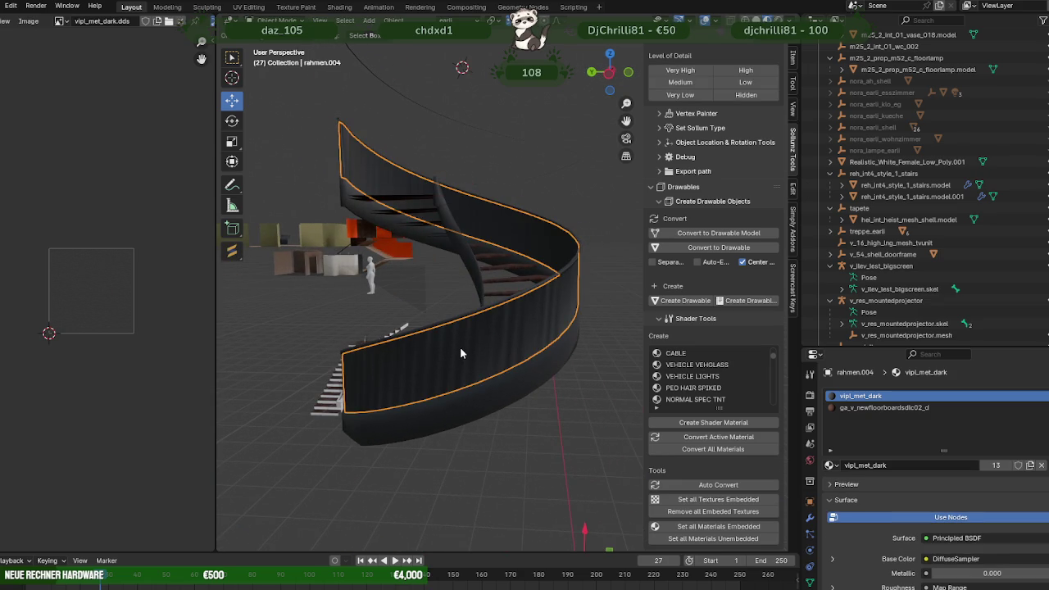
key(alt+a)
middle_drag(355, 172, 462, 236)
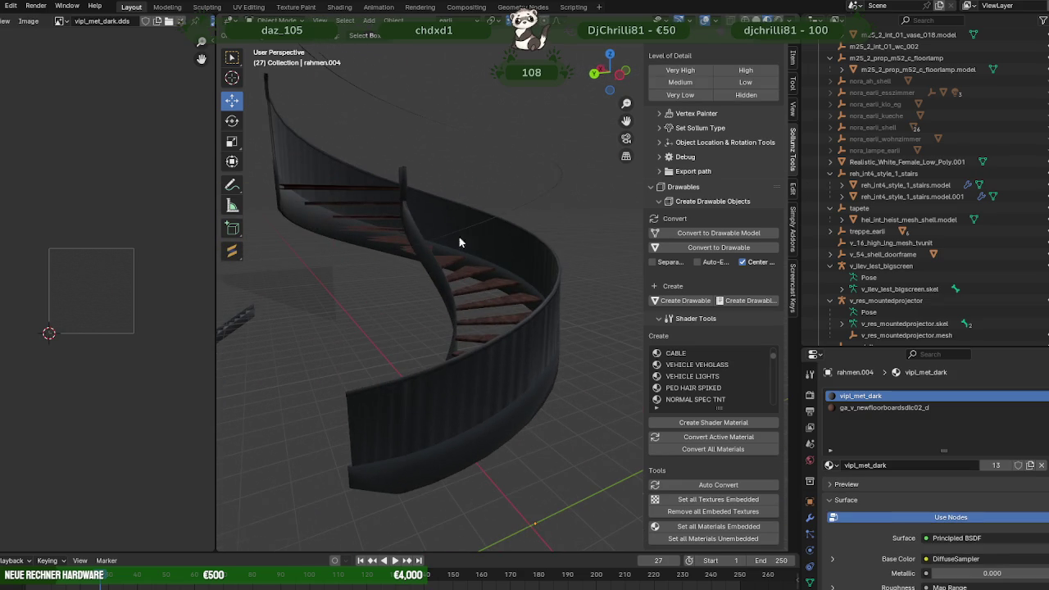
click(473, 404)
scroll(513, 370, up, 3)
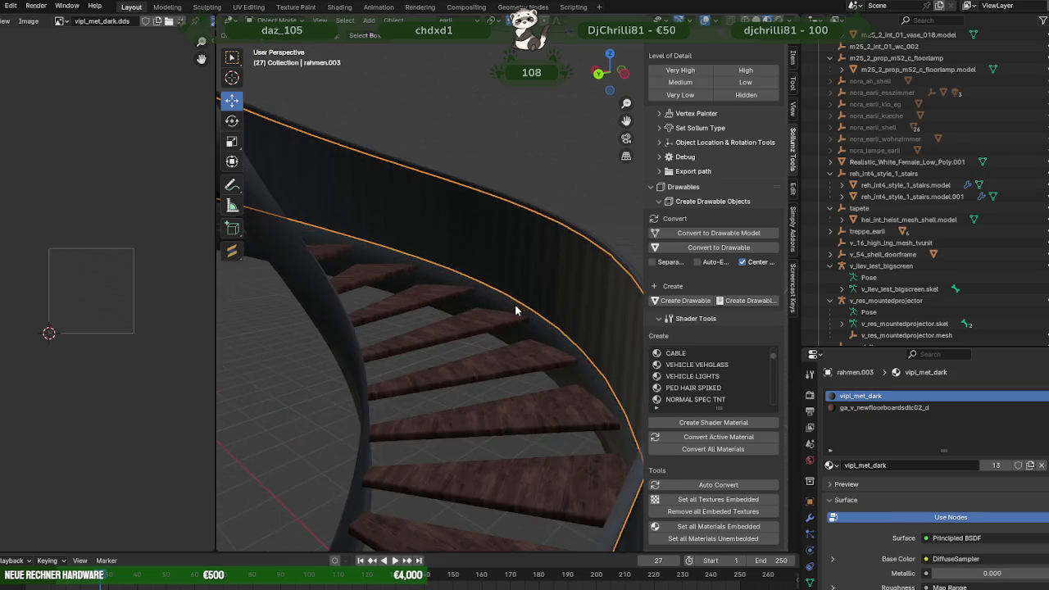
scroll(514, 304, up, 3)
scroll(541, 271, down, 5)
scroll(515, 317, down, 3)
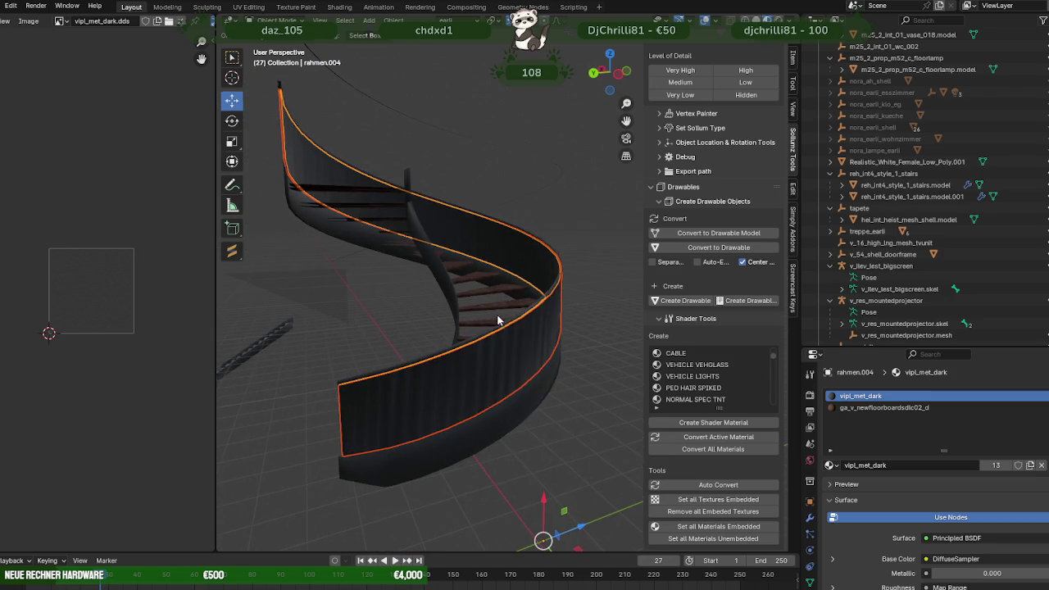
- Join the helper triangle into the balustrade object
right_click(575, 280)
click(533, 281)
key(ctrl+z)
key(ctrl+shift+z)
click(314, 287)
shift+click(445, 380)
right_click(579, 261)
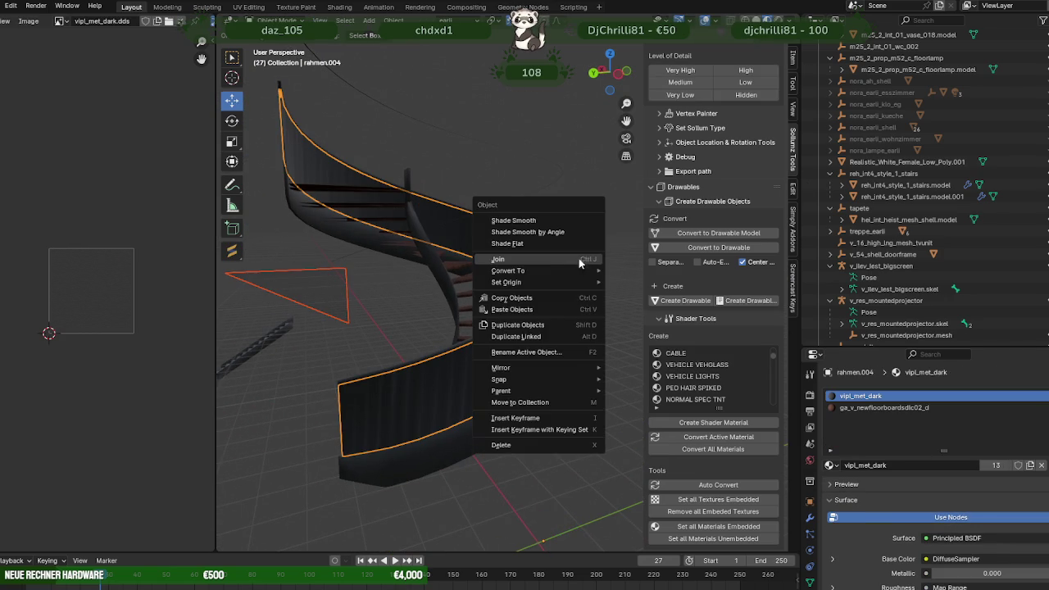
click(513, 259)
- In Edit Mode, select the balustrade faces to receive the triangle's glass material
key(Tab)
click(328, 301)
click(452, 385)
click(945, 480)
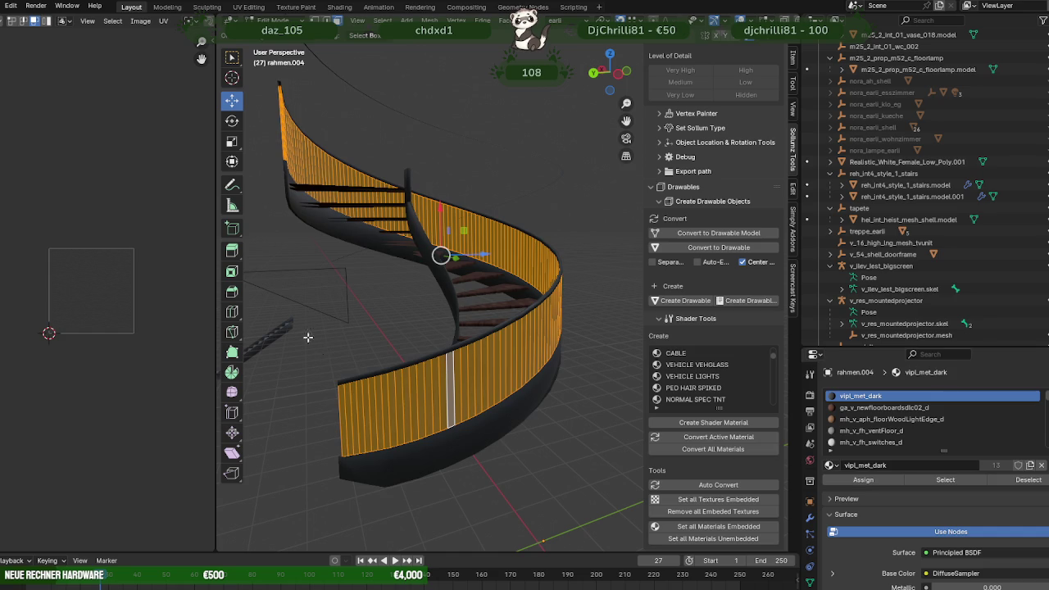
click(309, 290)
key(ctrl+z)
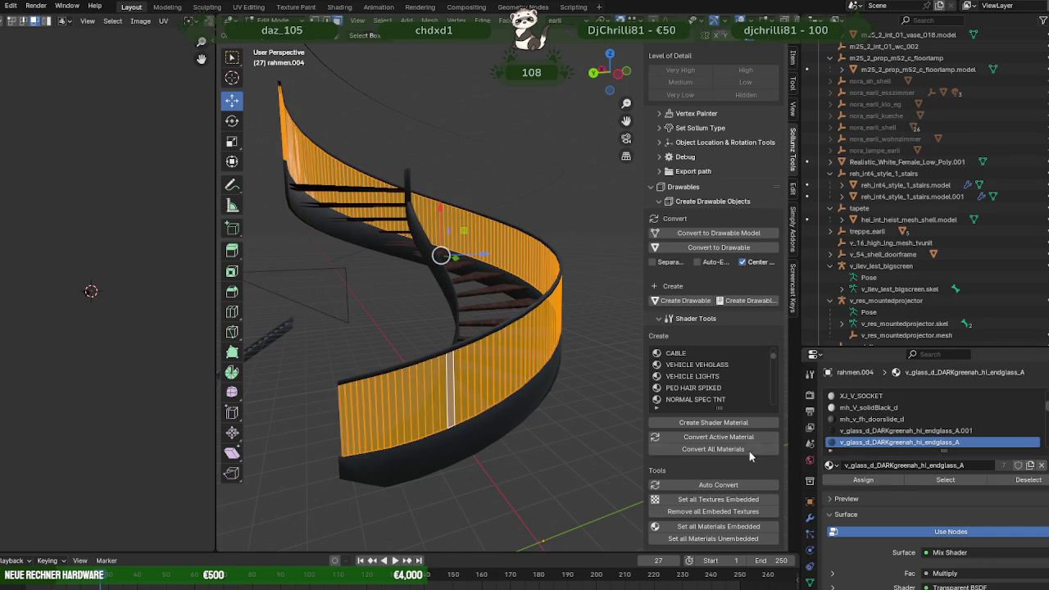
- Remove the helper triangle face and reselect the glass balustrade for editing
click(309, 291)
key(h)
key(Tab)
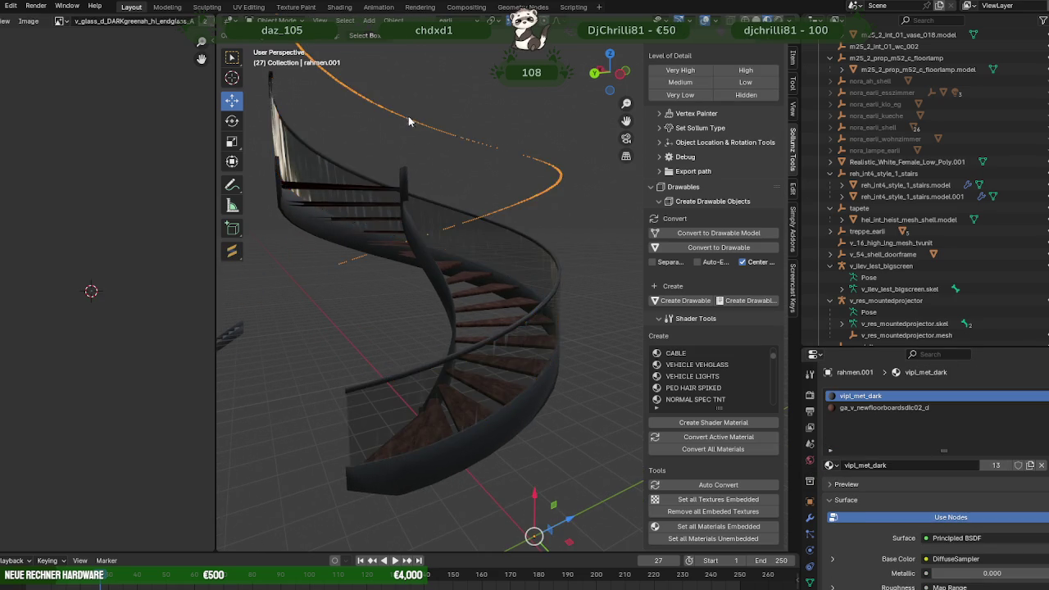
scroll(410, 119, down, 3)
key(Delete)
scroll(412, 257, up, 5)
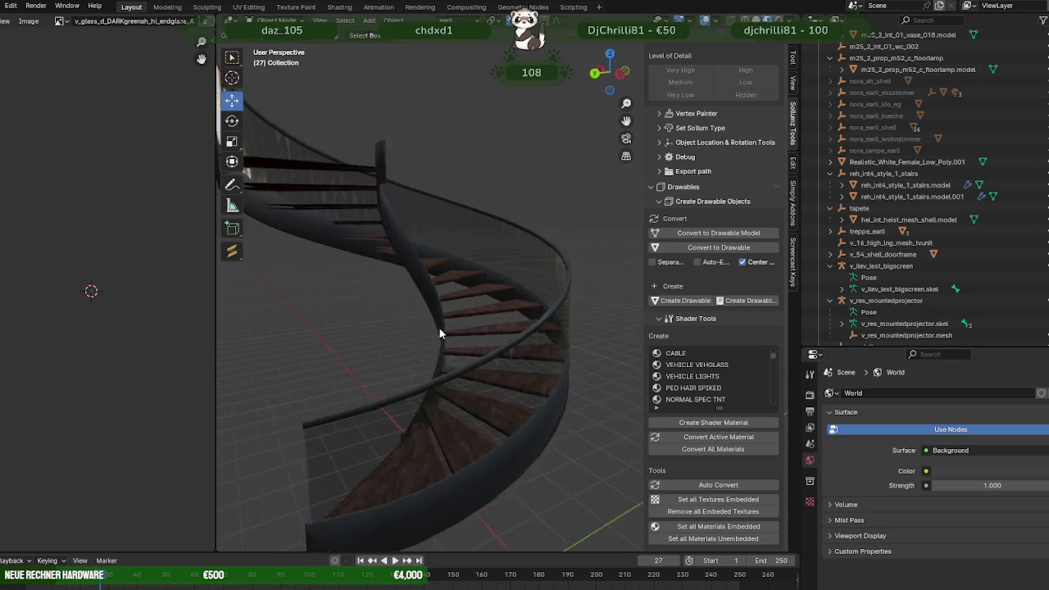
middle_drag(568, 358, 488, 281)
click(483, 325)
key(Tab)
- Inspect a single glass pane, then open the browser's glass spiral staircase references
mouse_move(482, 325)
middle_down()
mouse_move(503, 298)
mouse_move(431, 309)
mouse_move(470, 305)
middle_up()
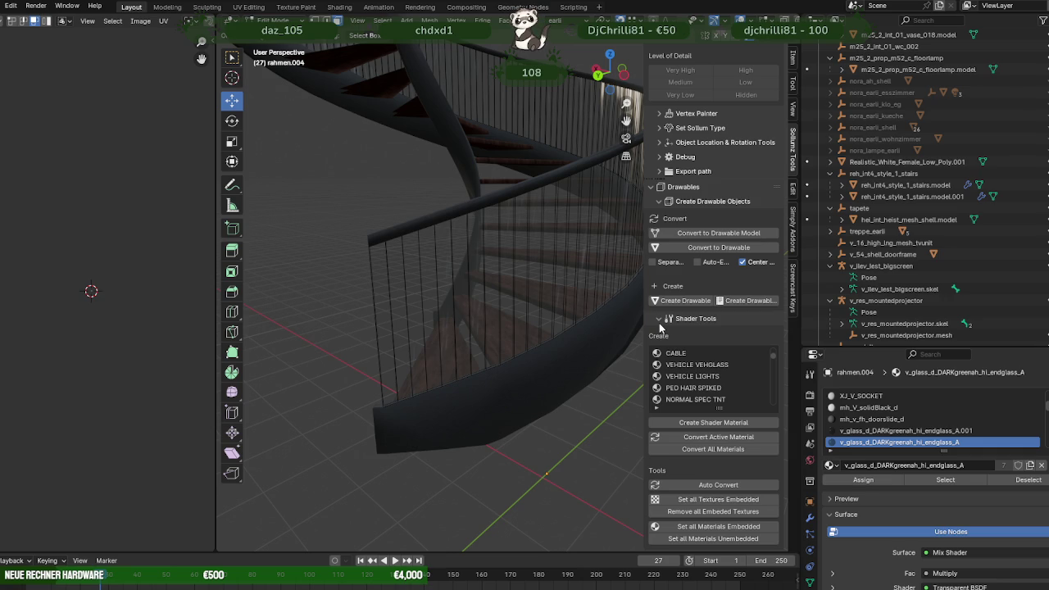
click(385, 338)
mouse_move(488, 293)
middle_down()
mouse_move(459, 295)
mouse_move(547, 334)
mouse_move(505, 323)
mouse_move(566, 323)
mouse_move(440, 290)
mouse_move(489, 336)
mouse_move(513, 415)
mouse_move(532, 377)
mouse_move(500, 337)
mouse_move(409, 331)
mouse_move(458, 334)
mouse_move(442, 345)
mouse_move(496, 336)
mouse_move(462, 261)
middle_up()
scroll(423, 356, down, 3)
scroll(424, 351, down, 2)
scroll(475, 295, up, 2)
scroll(462, 260, up, 2)
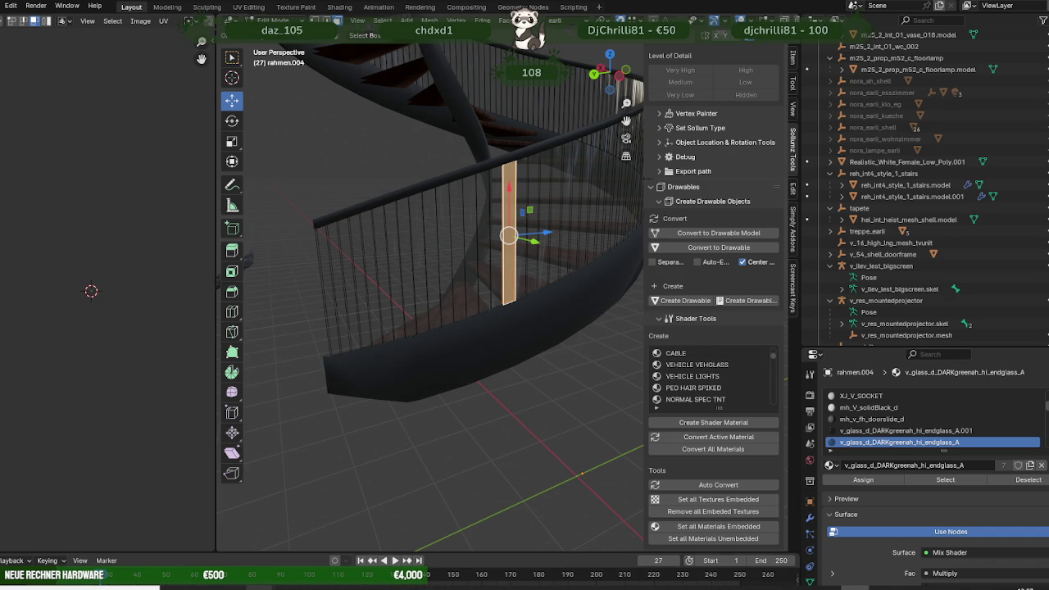
click(323, 536)
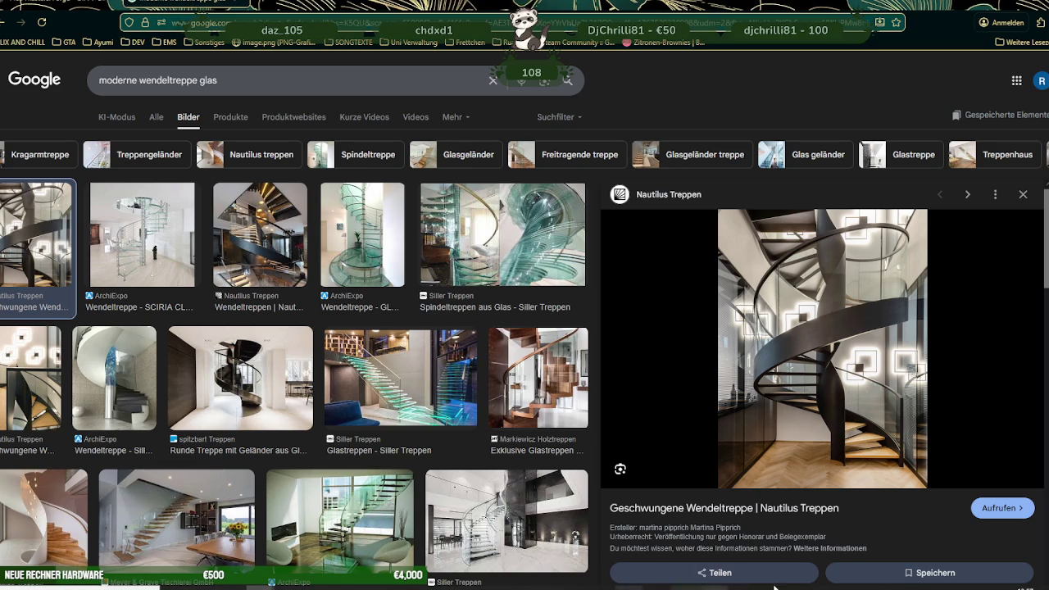
- Back in Blender, delete one vertical railing panel of the balustrade
key(alt+Tab)
mouse_move(524, 246)
middle_down()
mouse_move(562, 372)
mouse_move(549, 262)
mouse_move(500, 227)
mouse_move(522, 241)
mouse_move(539, 304)
mouse_move(370, 254)
mouse_move(399, 284)
middle_up()
scroll(548, 252, up, 3)
click(543, 273)
key(x)
click(473, 277)
mouse_move(468, 264)
middle_down()
mouse_move(501, 250)
mouse_move(534, 262)
mouse_move(550, 285)
middle_up()
mouse_move(471, 280)
middle_down()
mouse_move(518, 302)
mouse_move(571, 284)
mouse_move(515, 286)
mouse_move(506, 334)
mouse_move(467, 304)
mouse_move(463, 352)
middle_up()
- Slide a railing edge along Y onto a neighbouring vertex
click(466, 412)
middle_drag(475, 417, 483, 151)
drag(483, 149, 468, 367)
mouse_move(464, 361)
middle_down()
mouse_move(464, 227)
mouse_move(484, 368)
mouse_move(467, 368)
mouse_move(470, 471)
mouse_move(441, 165)
middle_up()
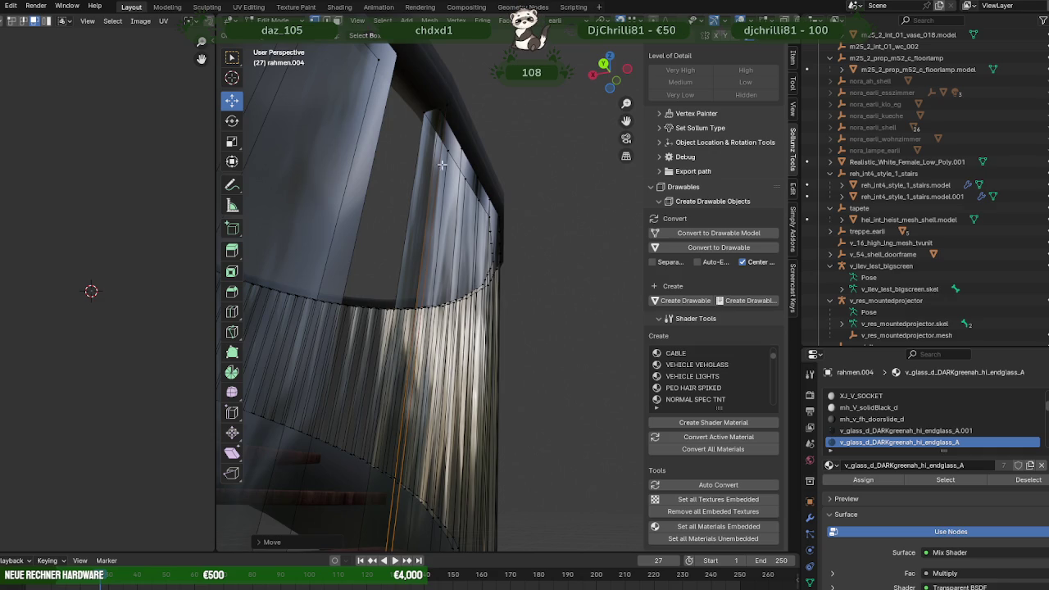
mouse_move(440, 108)
middle_down()
mouse_move(480, 213)
mouse_move(433, 329)
mouse_move(456, 382)
mouse_move(535, 368)
mouse_move(466, 394)
mouse_move(496, 417)
mouse_move(470, 431)
mouse_move(469, 452)
middle_up()
- Extrude another vertical baluster edge and frame its top vertex
click(429, 412)
key(e)
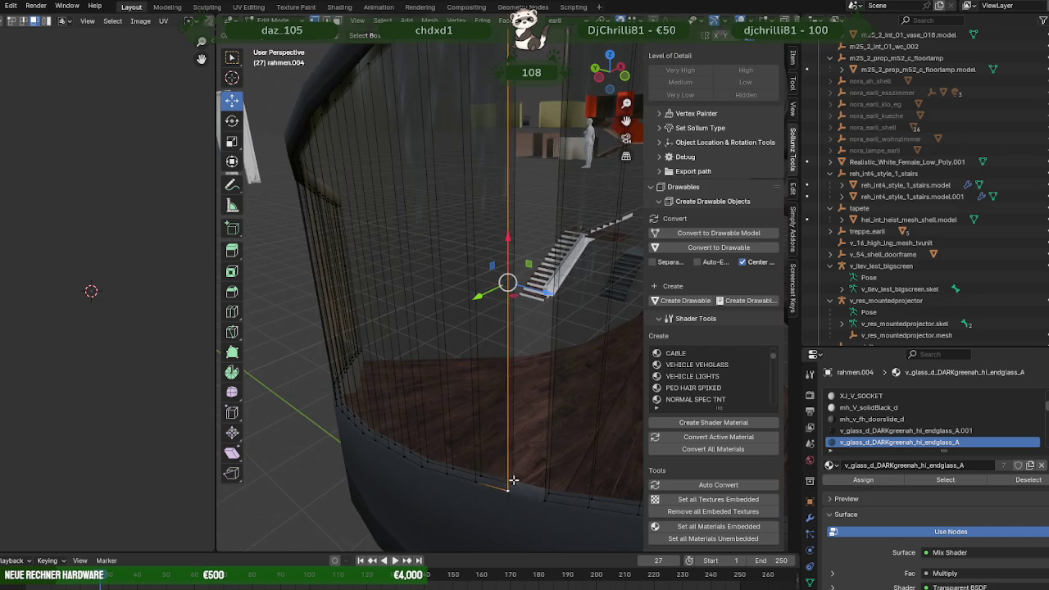
click(518, 478)
middle_drag(513, 297, 513, 213)
click(513, 89)
key(KP_Decimal)
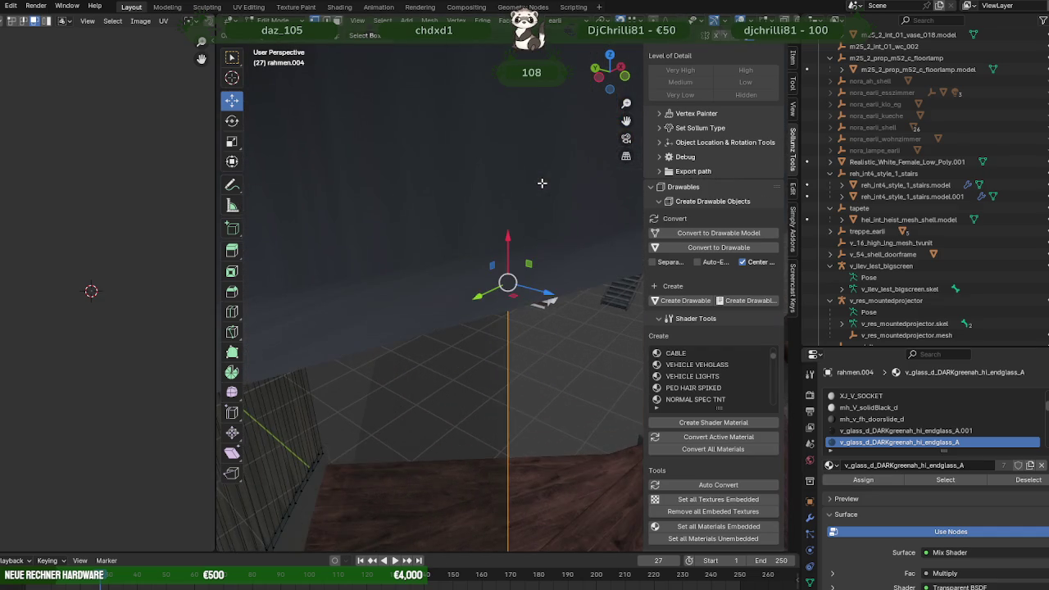
scroll(391, 230, up, 3)
scroll(382, 195, up, 3)
mouse_move(382, 195)
middle_down()
mouse_move(440, 222)
mouse_move(475, 339)
mouse_move(512, 362)
middle_up()
- Clear the selection, frame the railing, and return to its Edit Mode
key(Tab)
scroll(513, 368, down, 5)
mouse_move(404, 391)
middle_down()
mouse_move(499, 467)
mouse_move(534, 459)
mouse_move(518, 403)
mouse_move(493, 432)
mouse_move(531, 386)
mouse_move(545, 394)
mouse_move(513, 406)
mouse_move(538, 393)
mouse_move(505, 453)
mouse_move(551, 442)
mouse_move(421, 454)
middle_up()
click(506, 453)
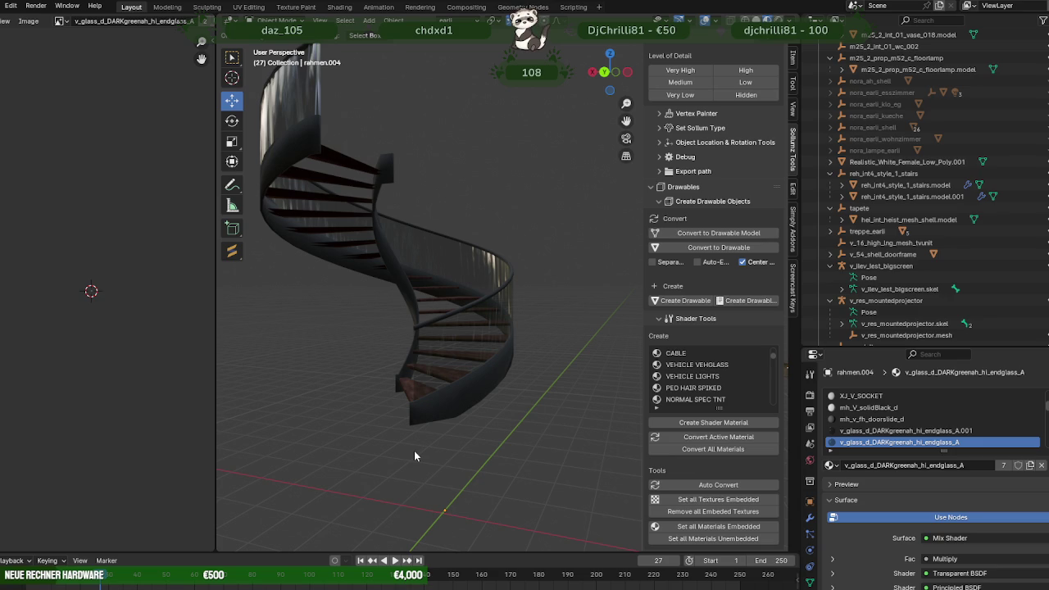
key(KP_Decimal)
key(Tab)
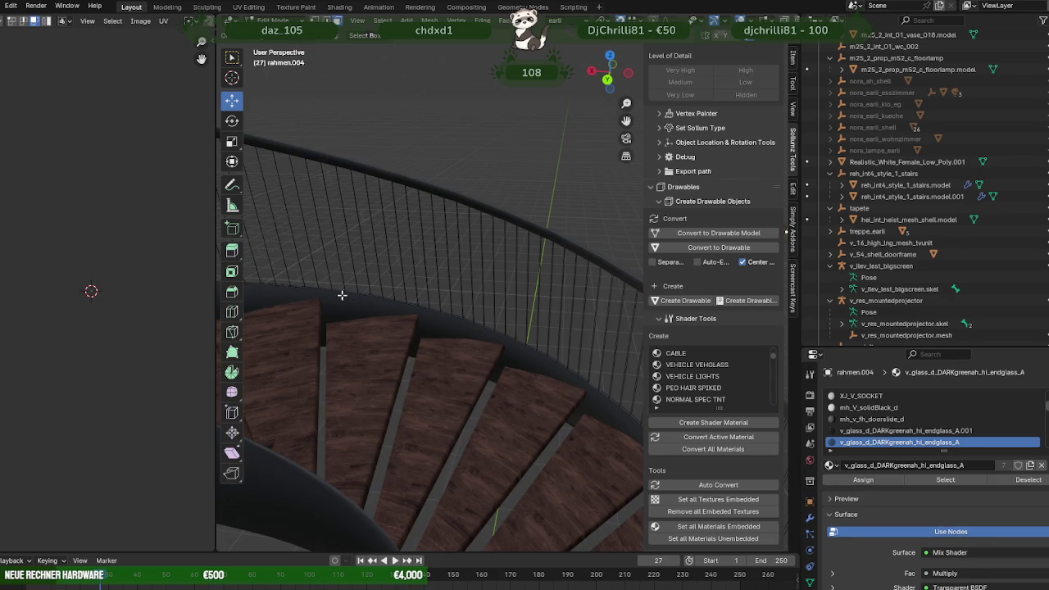
- Extrude the edge of a vertical railing bar and leave Edit Mode
click(324, 275)
mouse_move(377, 309)
middle_down()
mouse_move(545, 325)
mouse_move(498, 334)
middle_up()
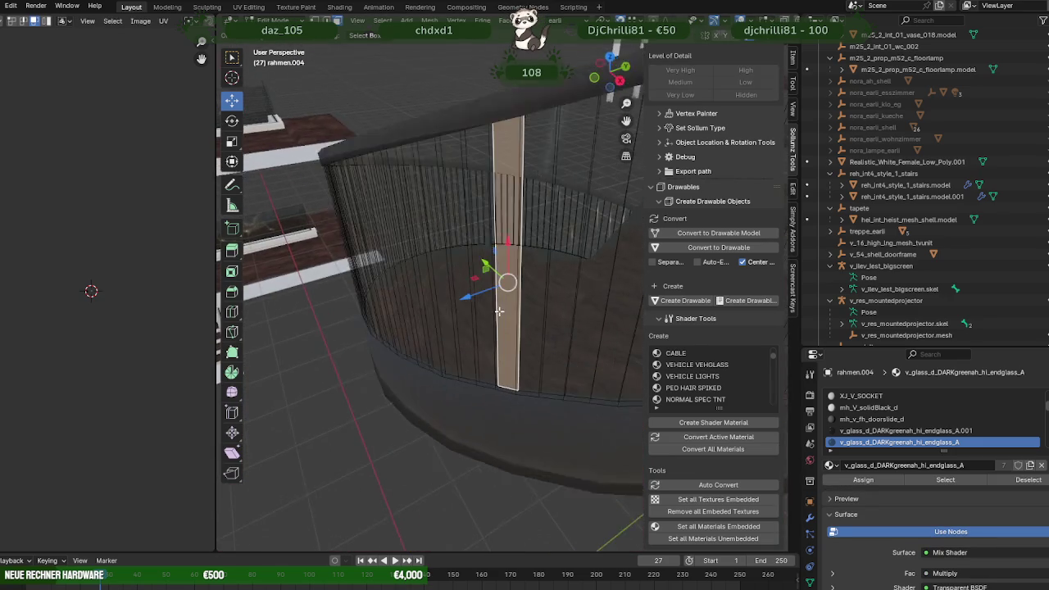
click(487, 354)
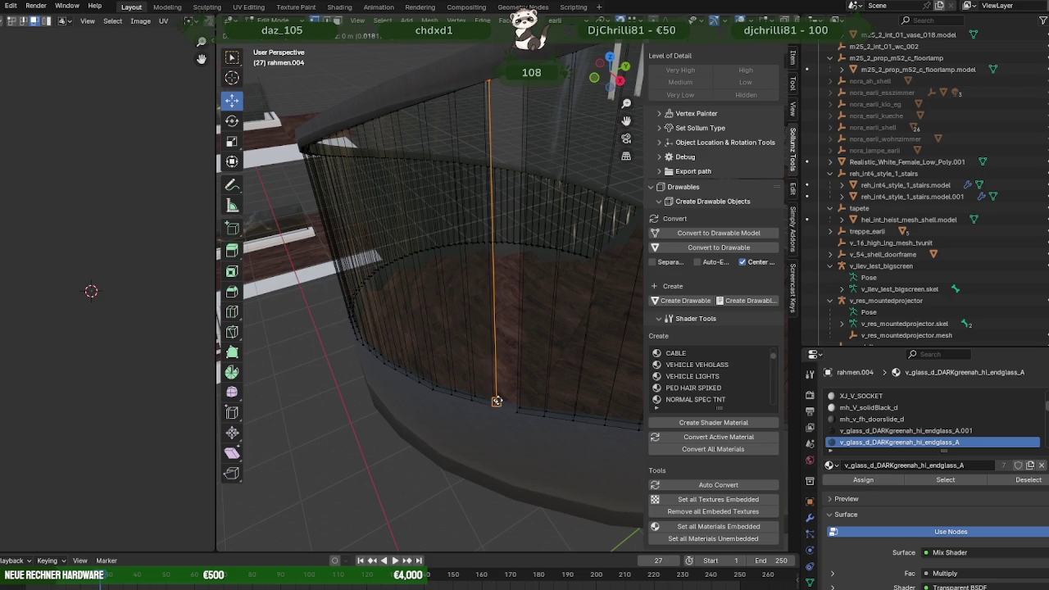
mouse_move(520, 412)
middle_down()
mouse_move(523, 385)
mouse_move(521, 396)
middle_up()
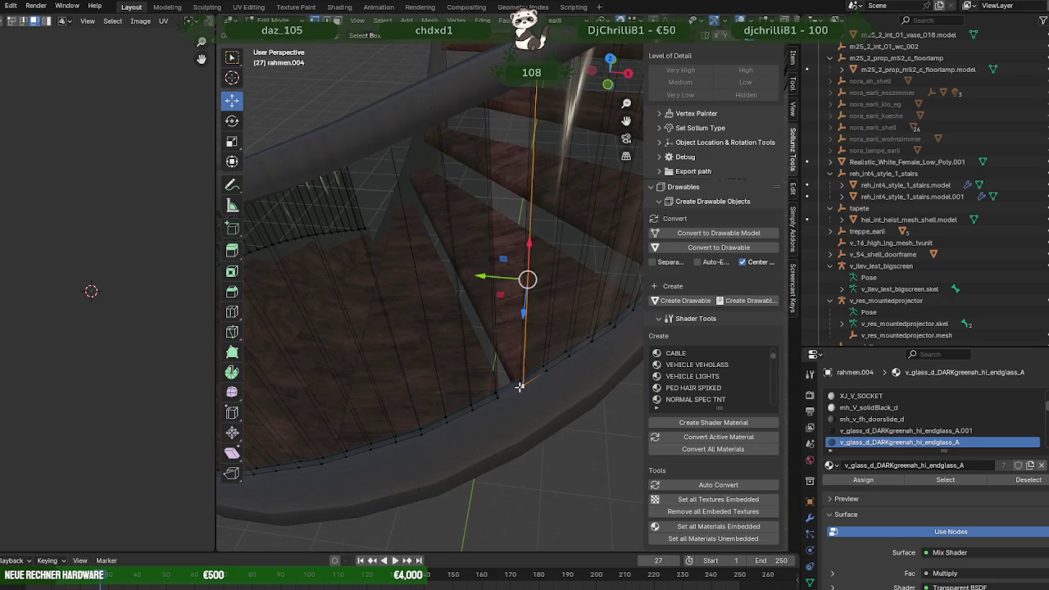
key(e)
click(518, 381)
mouse_move(545, 365)
middle_down()
mouse_move(566, 300)
mouse_move(581, 303)
mouse_move(558, 353)
mouse_move(520, 332)
mouse_move(569, 343)
middle_up()
key(Tab)
- Clear the object selection and re-enter Edit Mode on the railing
scroll(569, 342, down, 6)
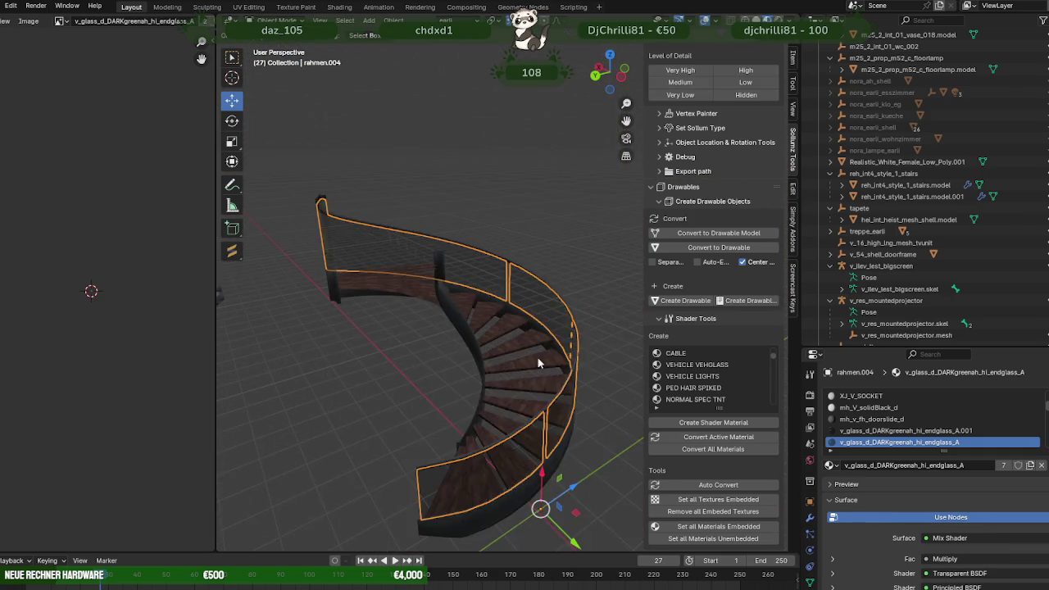
scroll(458, 369, down, 2)
click(421, 383)
mouse_move(440, 361)
middle_down()
mouse_move(494, 358)
mouse_move(518, 325)
mouse_move(557, 314)
mouse_move(545, 358)
mouse_move(365, 335)
mouse_move(394, 337)
middle_up()
scroll(426, 348, up, 3)
mouse_move(458, 359)
middle_down()
mouse_move(367, 352)
mouse_move(525, 355)
mouse_move(483, 345)
mouse_move(495, 398)
mouse_move(546, 424)
mouse_move(543, 379)
middle_up()
key(Tab)
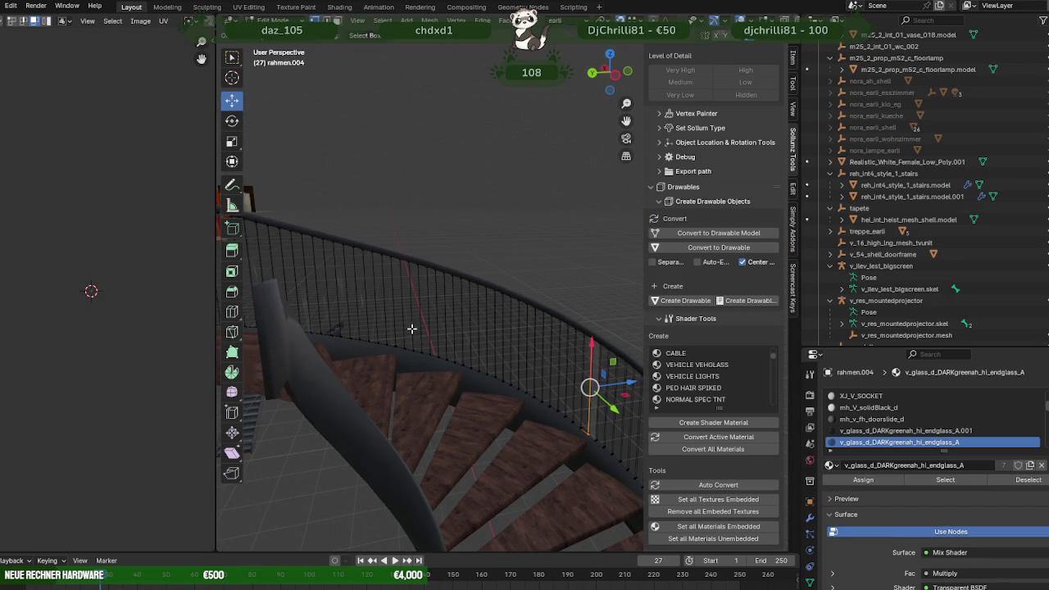
middle_drag(419, 351, 474, 405)
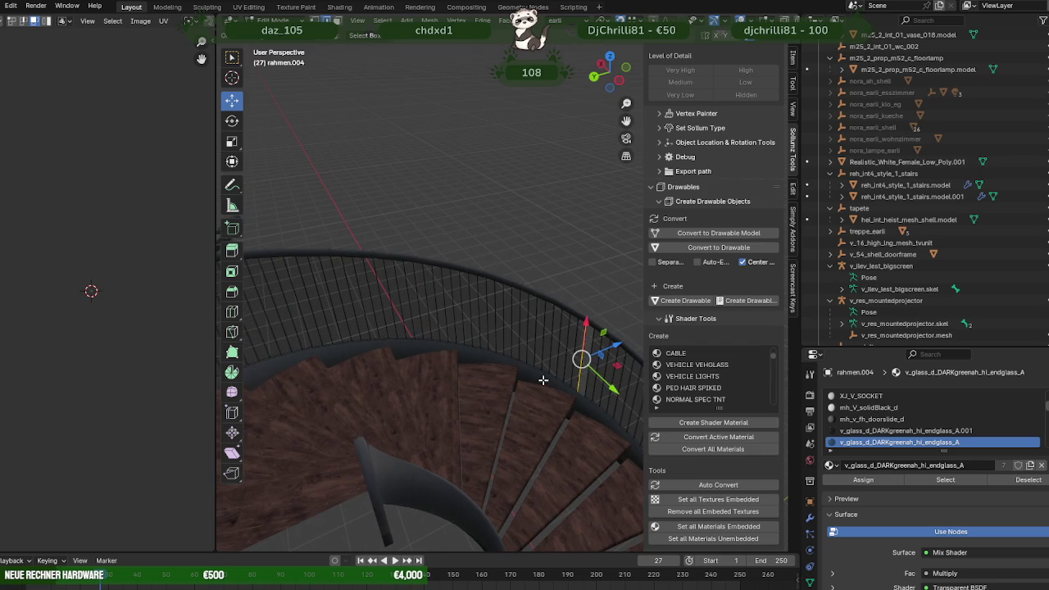
- Delete a single vertical railing bar
click(392, 331)
key(alt+a)
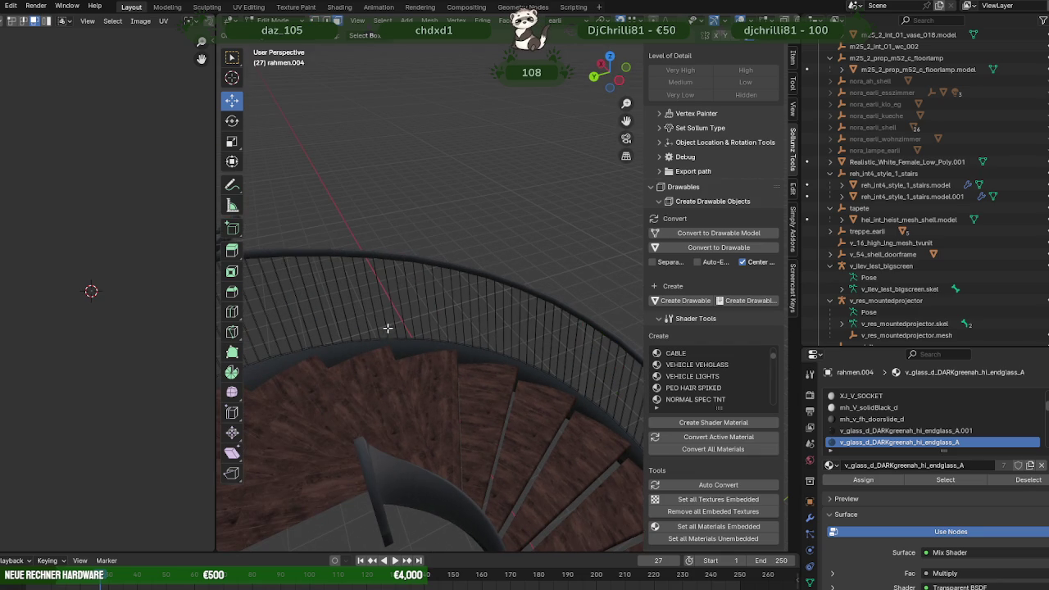
click(388, 330)
key(KP_Decimal)
scroll(394, 377, down, 3)
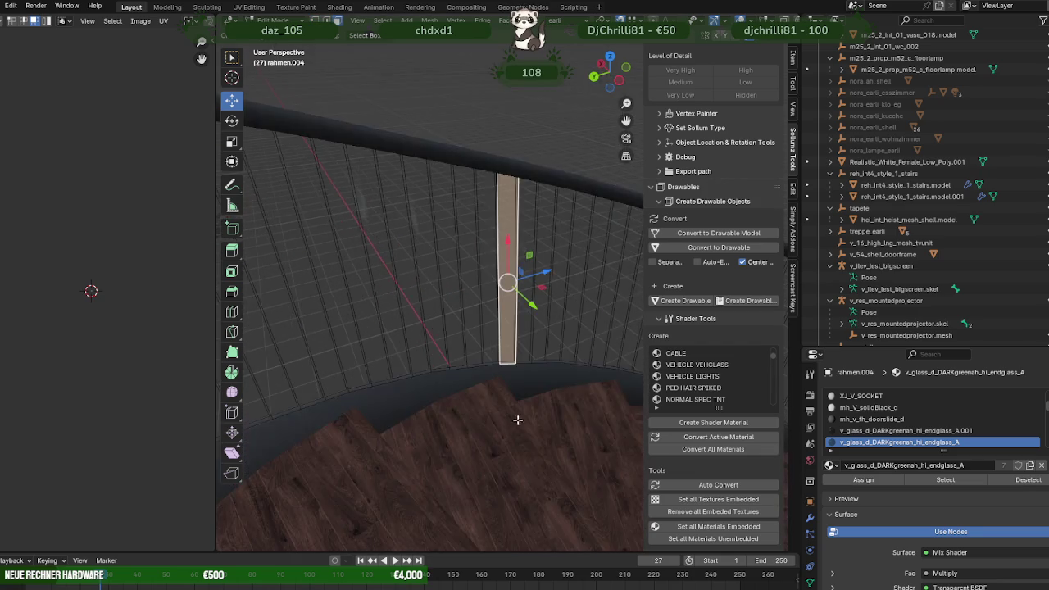
mouse_move(393, 421)
middle_down()
mouse_move(451, 401)
mouse_move(423, 387)
middle_up()
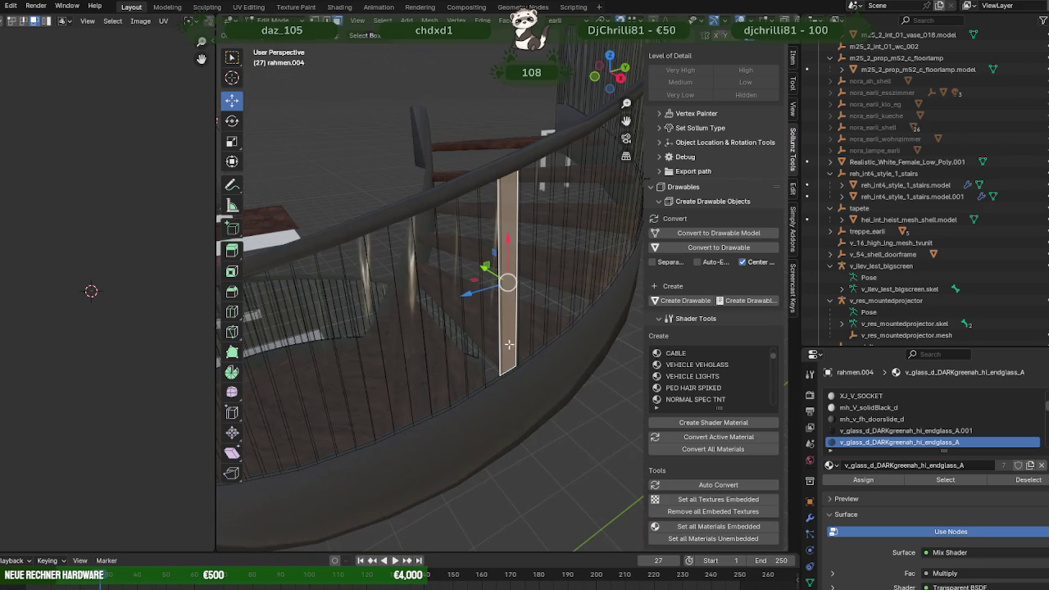
key(x)
click(508, 344)
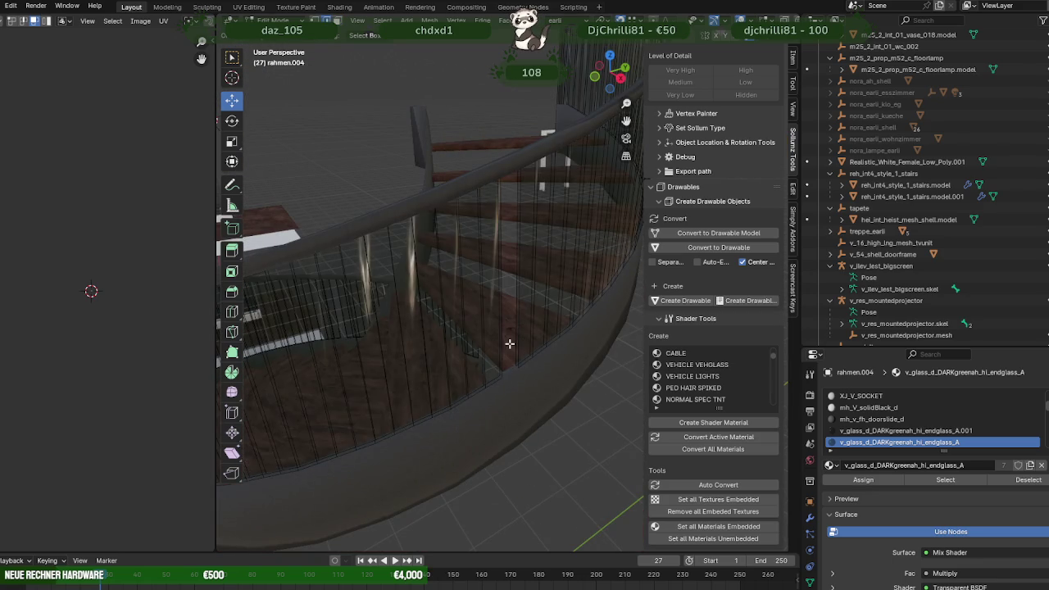
- Extrude the balustrade's end edge and snap it down onto the wall's lower vertex
click(506, 395)
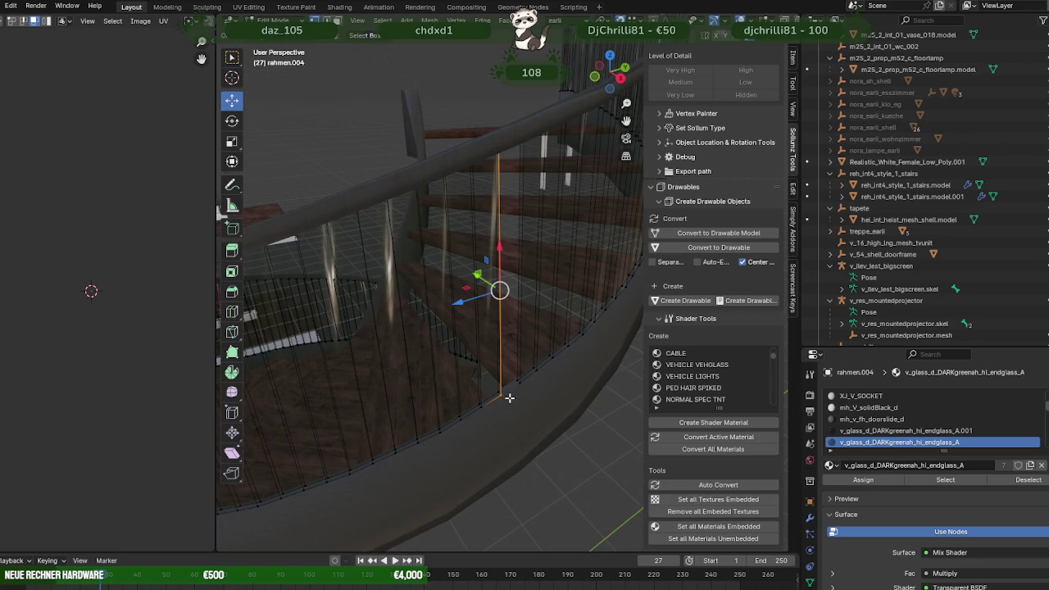
key(g)
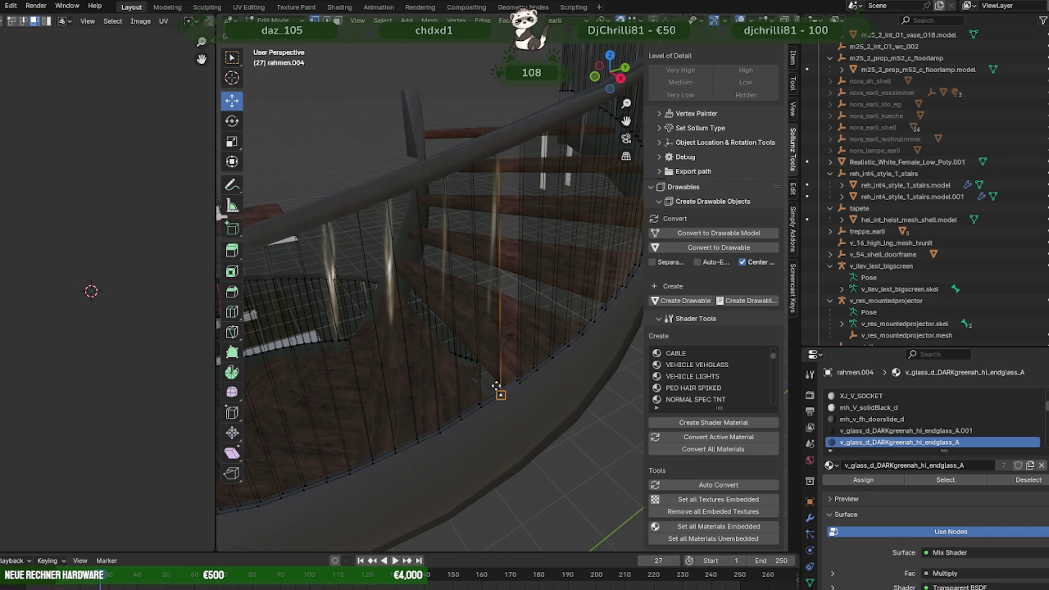
right_click(497, 385)
click(554, 382)
mouse_move(524, 360)
middle_down()
mouse_move(454, 370)
mouse_move(461, 398)
mouse_move(490, 327)
middle_up()
drag(489, 289, 499, 396)
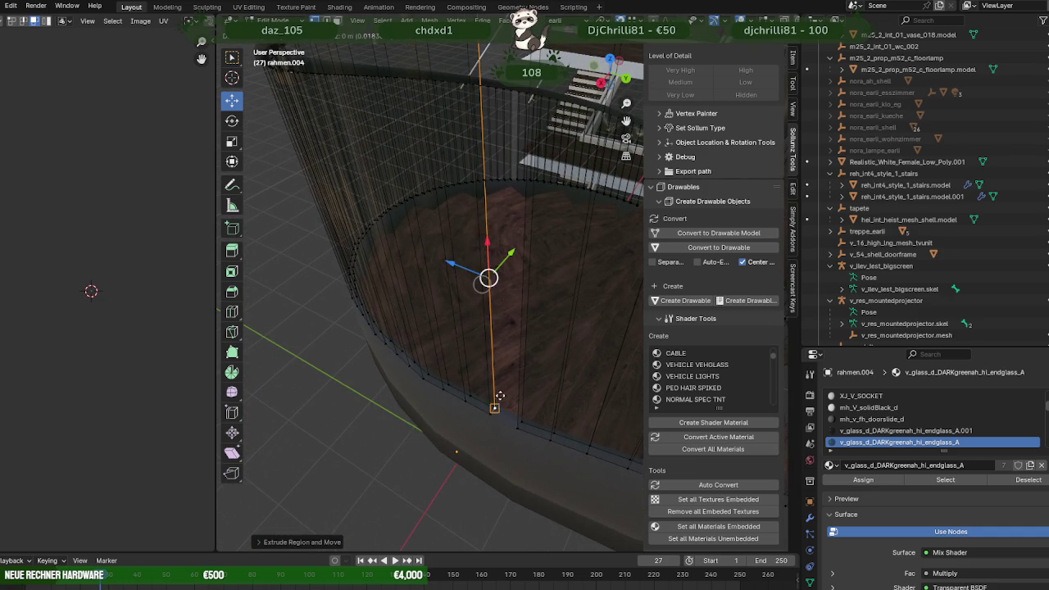
click(495, 406)
middle_drag(495, 406, 532, 412)
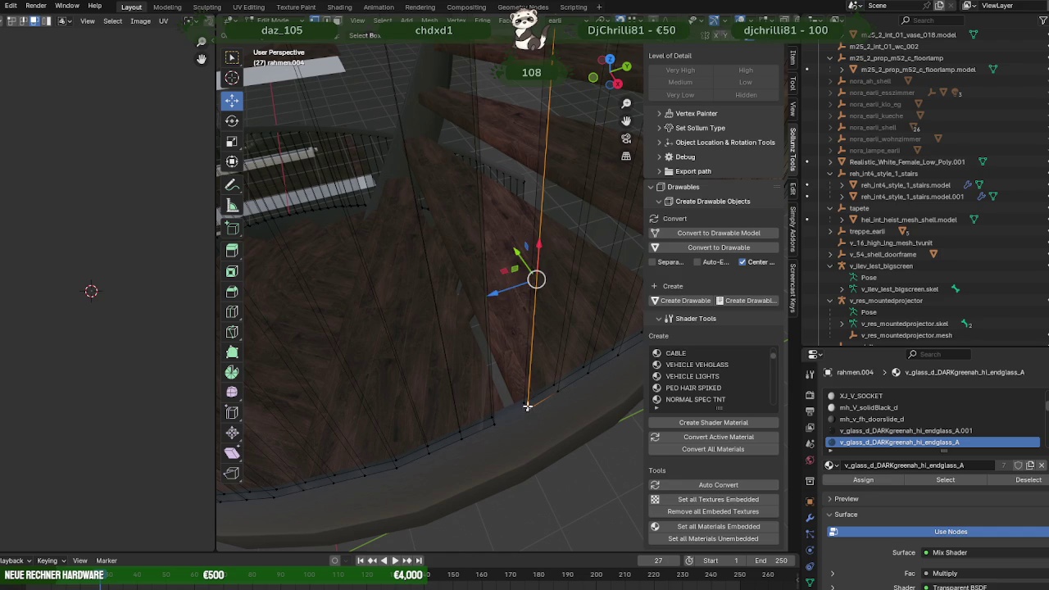
drag(527, 410, 524, 402)
click(524, 402)
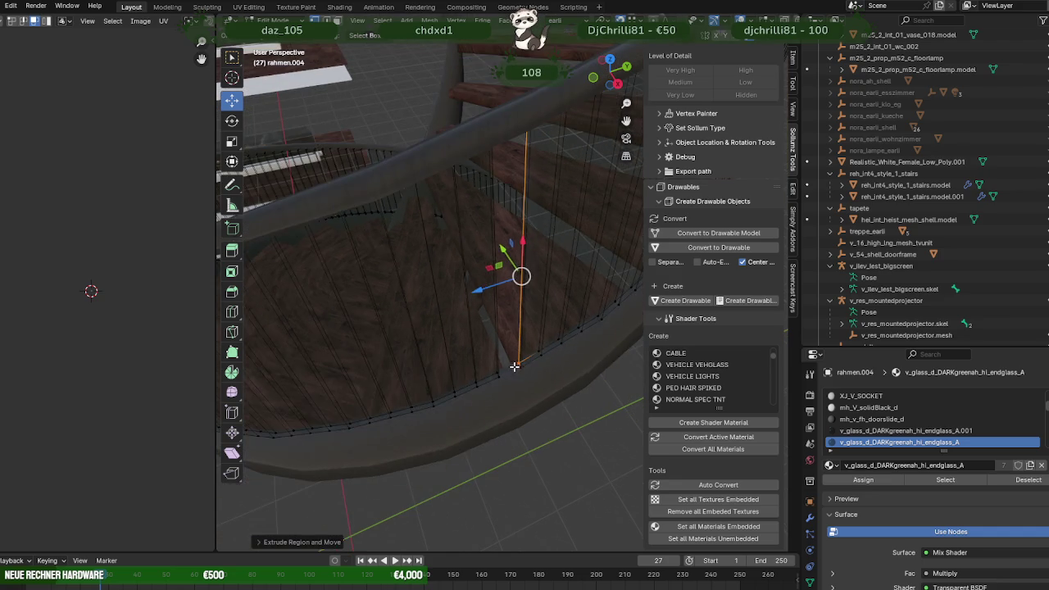
key(Tab)
scroll(481, 348, down, 3)
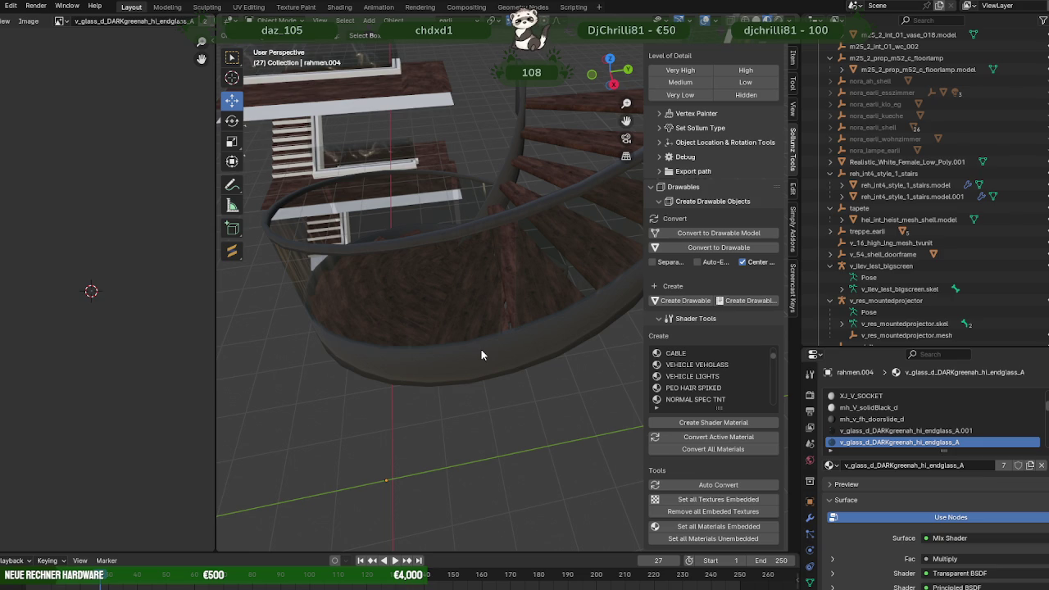
- Open the curved glass railing in Edit Mode and delete one of its strips
mouse_move(479, 329)
middle_down()
mouse_move(587, 322)
mouse_move(498, 306)
middle_up()
click(430, 296)
mouse_move(431, 296)
middle_down()
mouse_move(528, 338)
mouse_move(384, 311)
mouse_move(558, 378)
middle_up()
key(Tab)
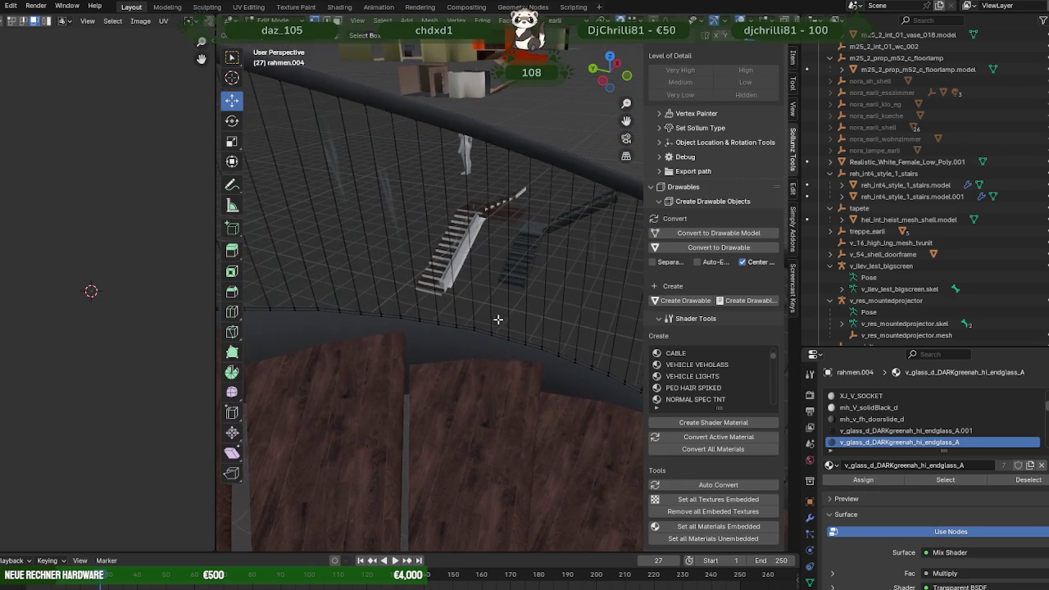
mouse_move(333, 347)
middle_down()
mouse_move(426, 355)
mouse_move(332, 306)
mouse_move(501, 353)
mouse_move(541, 376)
middle_up()
click(574, 388)
key(x)
click(576, 387)
- Extrude the railing's end edge and bottom rim down to the stair wall
click(567, 390)
shift+click(572, 414)
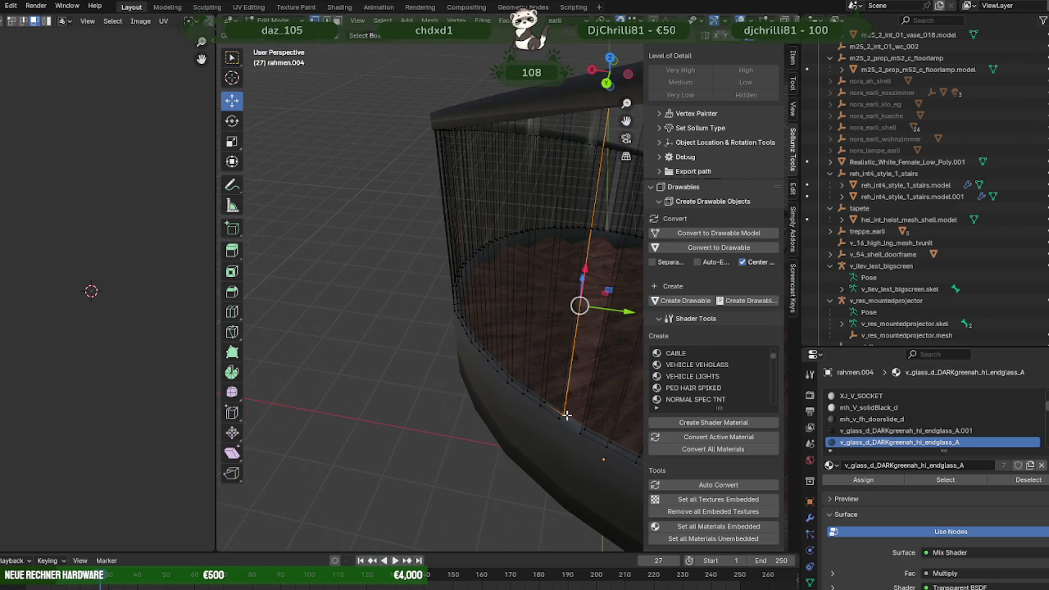
key(e)
click(561, 423)
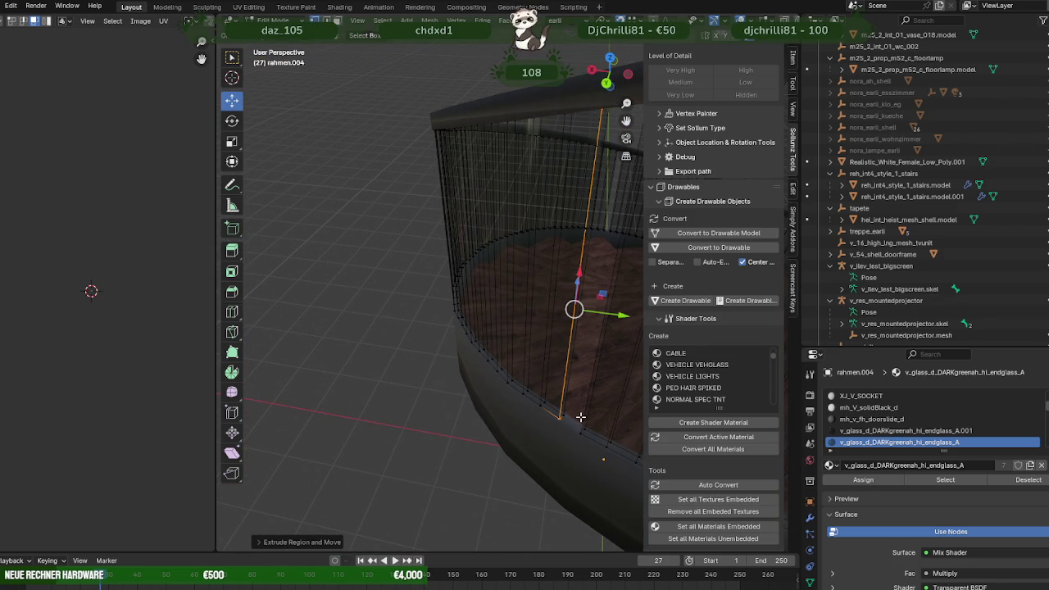
- Select another vertical railing edge and zoom in to inspect it
click(582, 423)
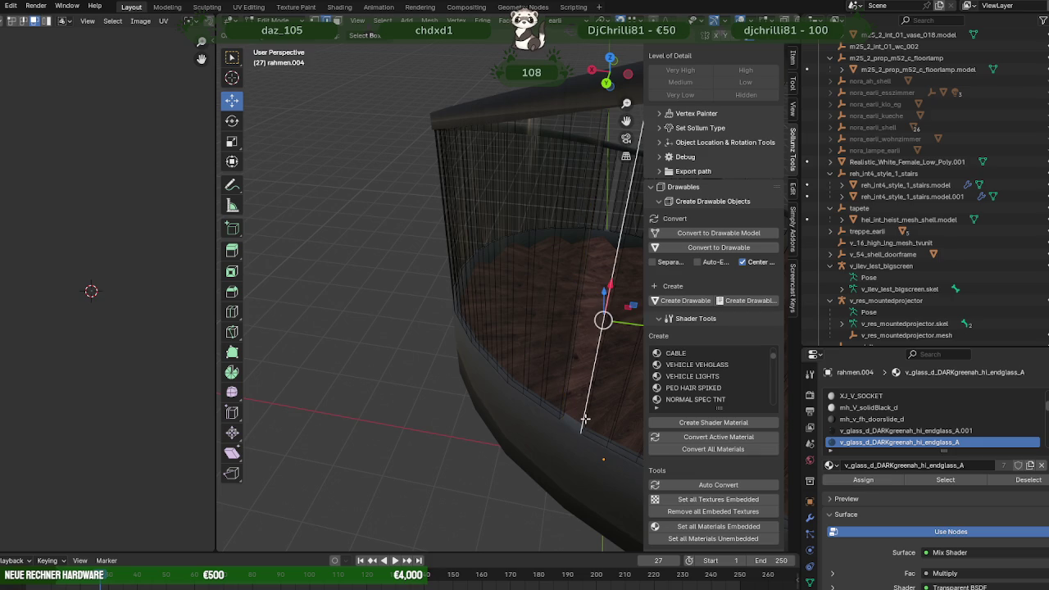
mouse_move(584, 420)
middle_down()
mouse_move(496, 431)
mouse_move(475, 447)
mouse_move(508, 482)
middle_up()
scroll(496, 431, up, 3)
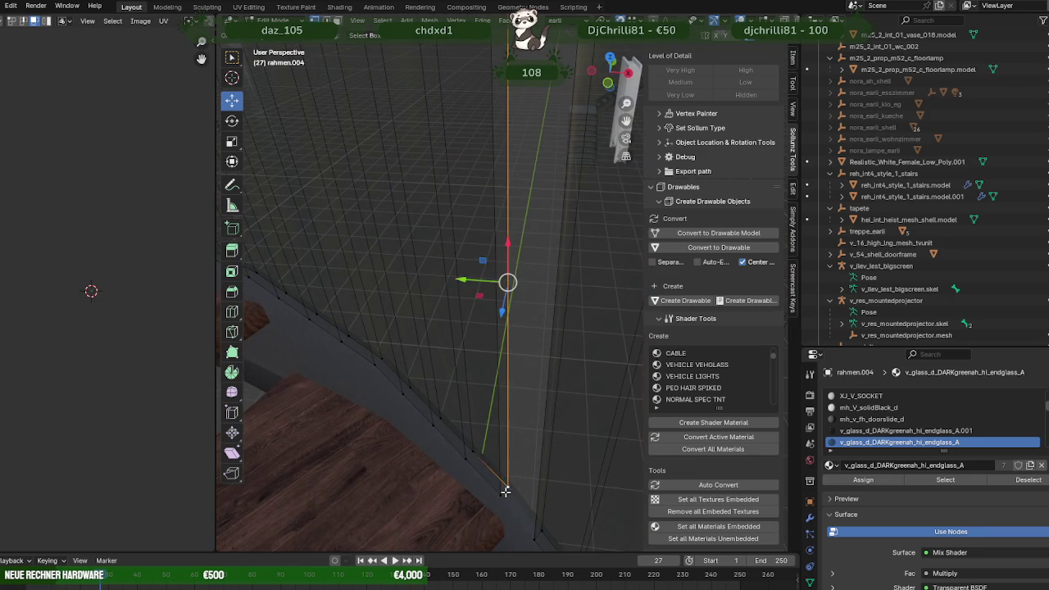
scroll(509, 418, down, 3)
scroll(504, 408, down, 2)
- Return to Object Mode, view the whole spiral staircase, then re-enter Edit Mode
key(Tab)
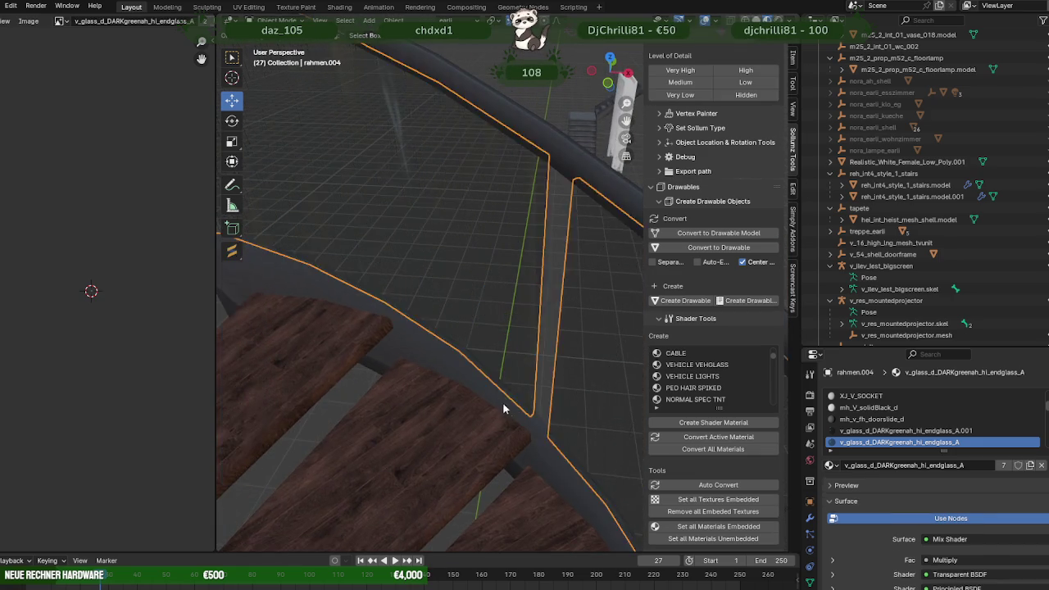
scroll(504, 408, down, 3)
scroll(466, 343, up, 2)
scroll(502, 379, down, 5)
mouse_move(502, 379)
middle_down()
mouse_move(383, 408)
mouse_move(442, 453)
mouse_move(479, 434)
middle_up()
scroll(478, 435, up, 2)
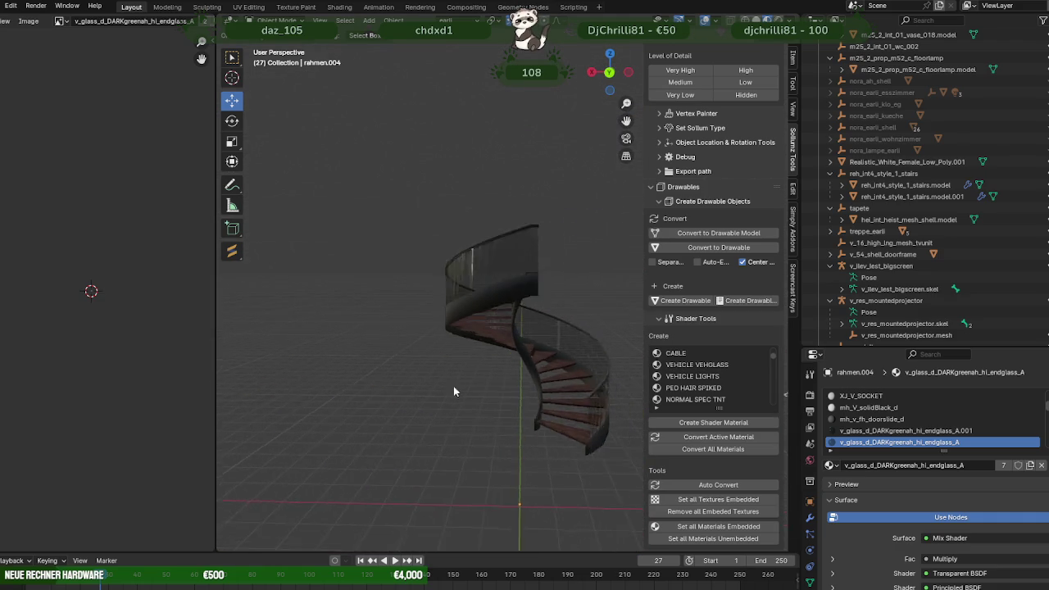
scroll(453, 386, up, 4)
key(Tab)
- Select the whole spiral railing and reset its normals with Alt+N > Reset Vectors
key(l)
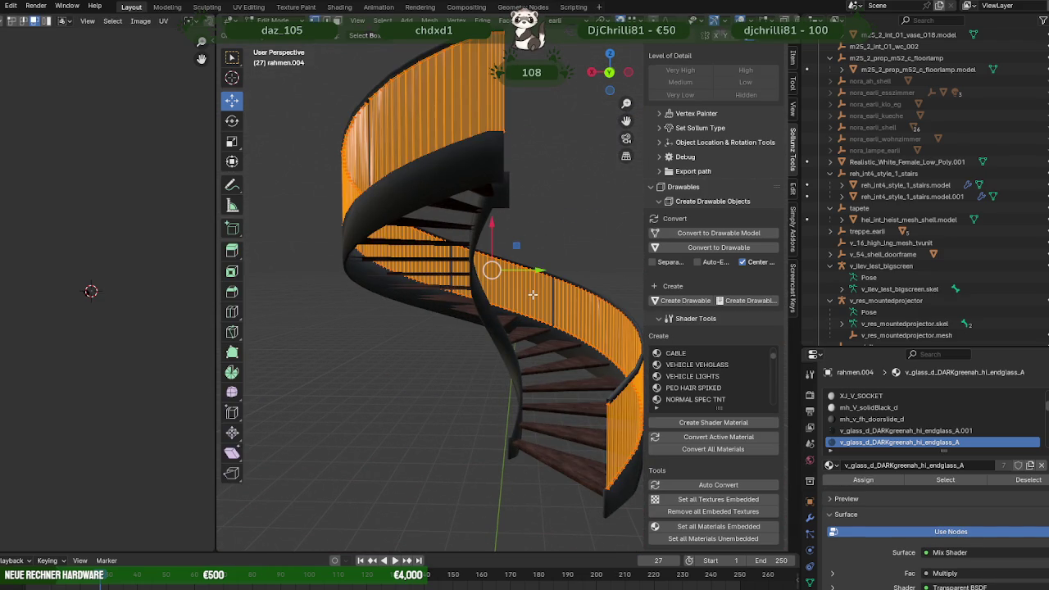
key(alt+n)
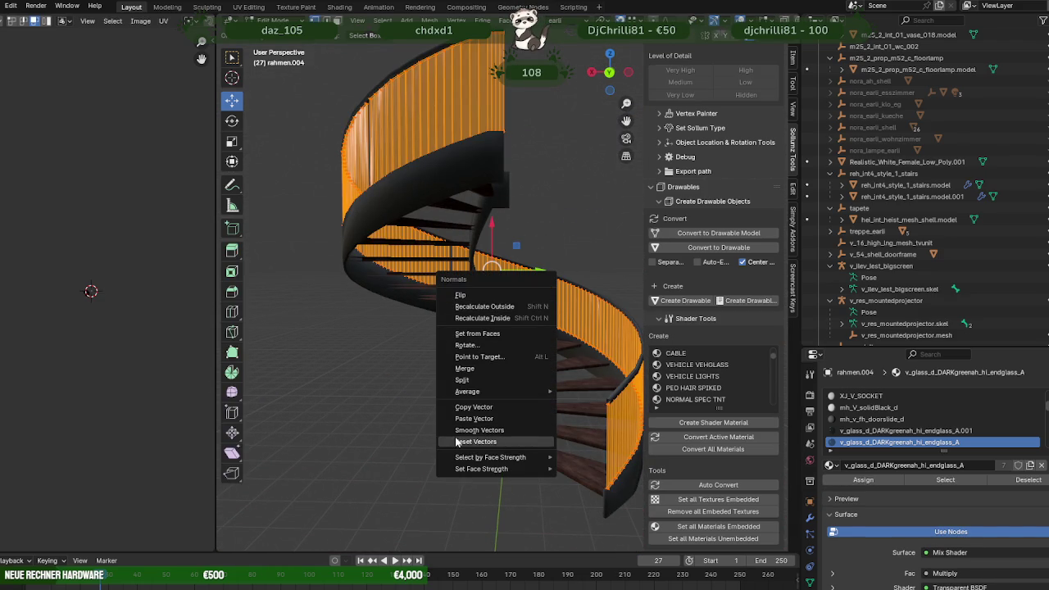
click(456, 442)
key(Tab)
- Open the other stair's railing hel_int_heist_lng_deltab.model.006 in Edit Mode
mouse_move(404, 385)
middle_down()
mouse_move(449, 392)
mouse_move(531, 366)
mouse_move(439, 368)
mouse_move(365, 392)
mouse_move(399, 382)
mouse_move(404, 390)
mouse_move(345, 376)
mouse_move(391, 386)
mouse_move(571, 377)
mouse_move(598, 393)
mouse_move(492, 398)
mouse_move(533, 378)
mouse_move(448, 367)
mouse_move(505, 373)
mouse_move(415, 381)
mouse_move(459, 359)
mouse_move(394, 361)
mouse_move(569, 373)
mouse_move(573, 364)
middle_up()
click(559, 351)
key(Tab)
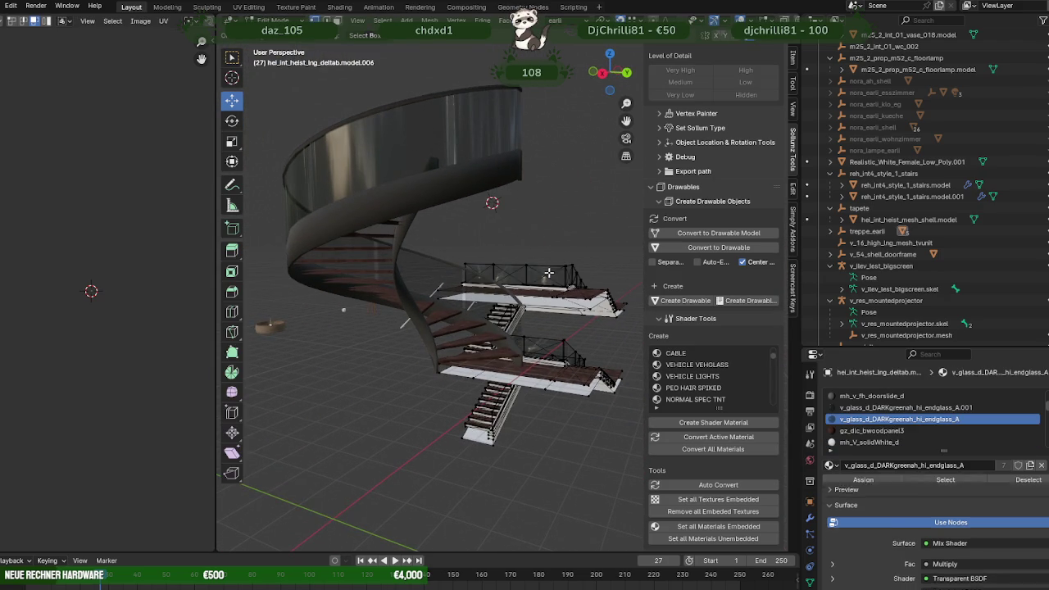
- Leave Edit Mode on the reference railing and zoom around the staircase
scroll(526, 264, up, 2)
scroll(527, 270, up, 3)
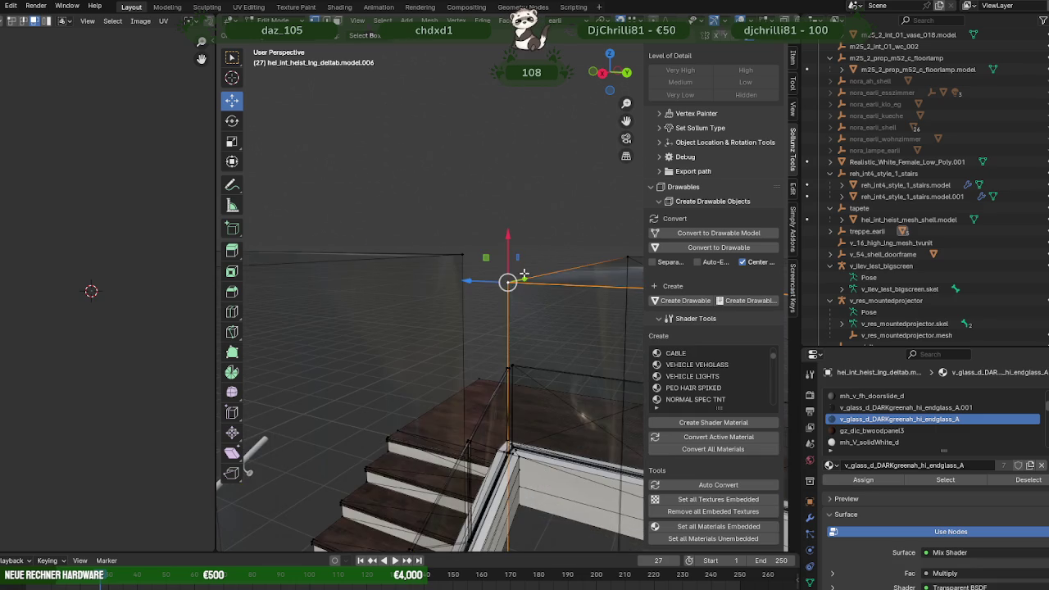
scroll(541, 312, up, 2)
scroll(554, 342, up, 2)
key(Tab)
scroll(491, 339, up, 2)
scroll(479, 337, up, 1)
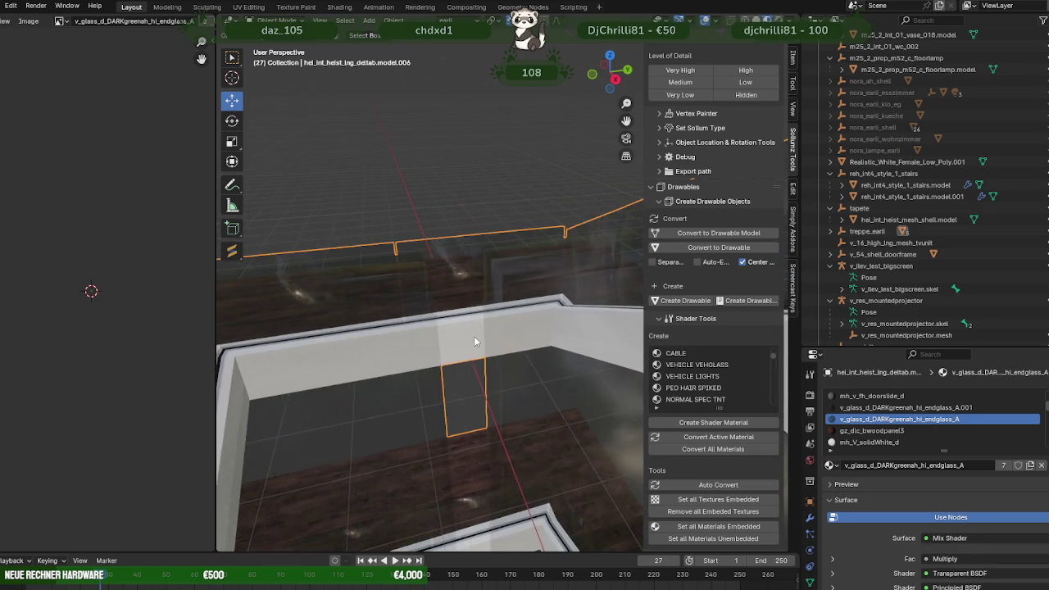
scroll(449, 270, up, 3)
scroll(461, 291, up, 1)
scroll(463, 294, down, 2)
scroll(493, 311, down, 2)
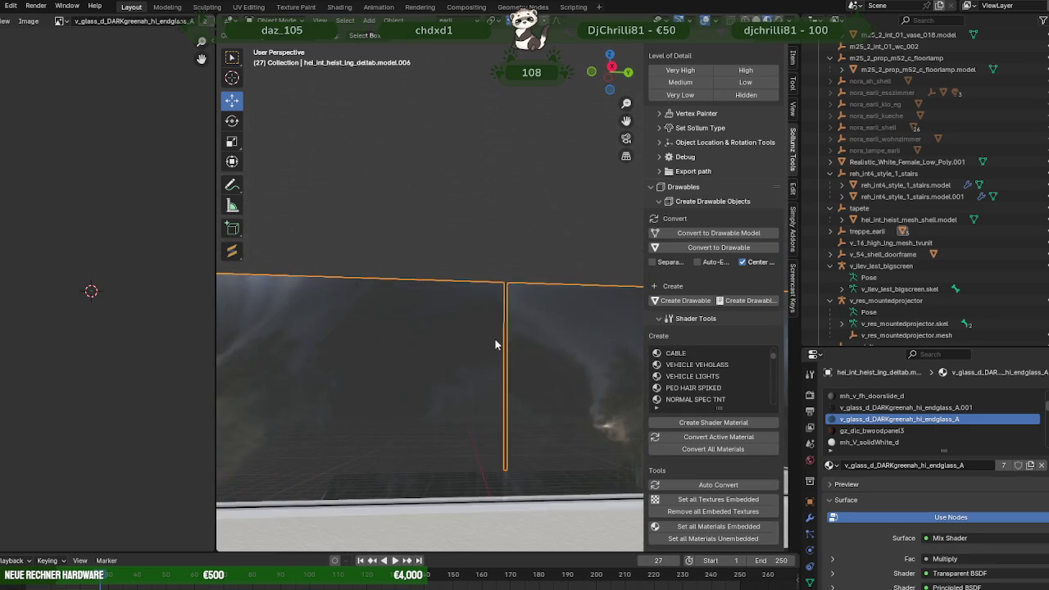
scroll(497, 347, down, 2)
scroll(494, 349, down, 2)
scroll(479, 358, down, 2)
- Open the spiral railing rahmen.004 in Edit Mode and frame a single vertical edge
mouse_move(479, 358)
middle_down()
mouse_move(306, 395)
mouse_move(502, 372)
mouse_move(432, 299)
middle_up()
click(432, 300)
key(Tab)
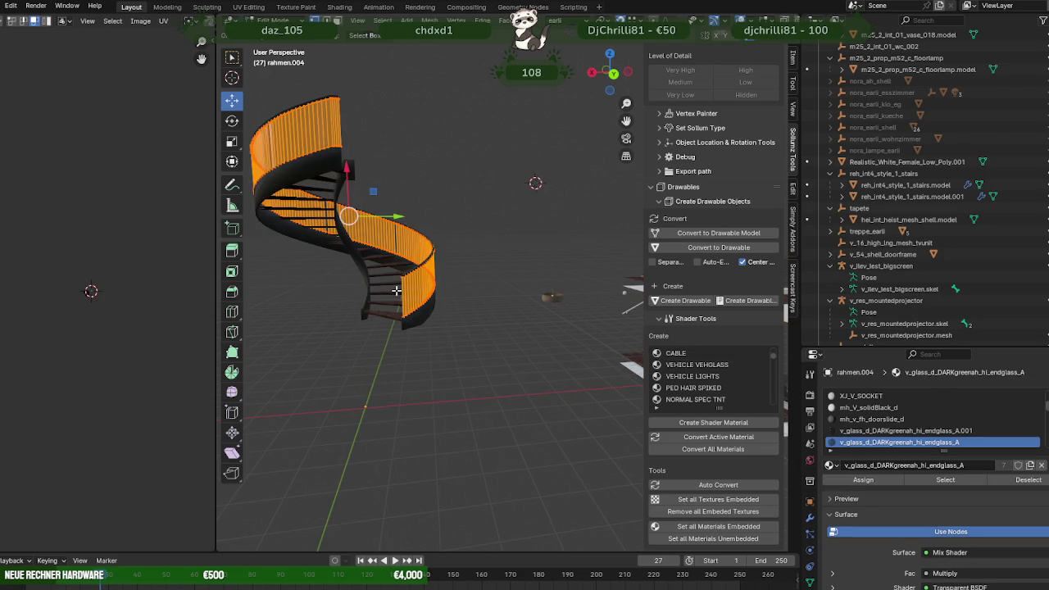
scroll(404, 306, up, 4)
click(309, 280)
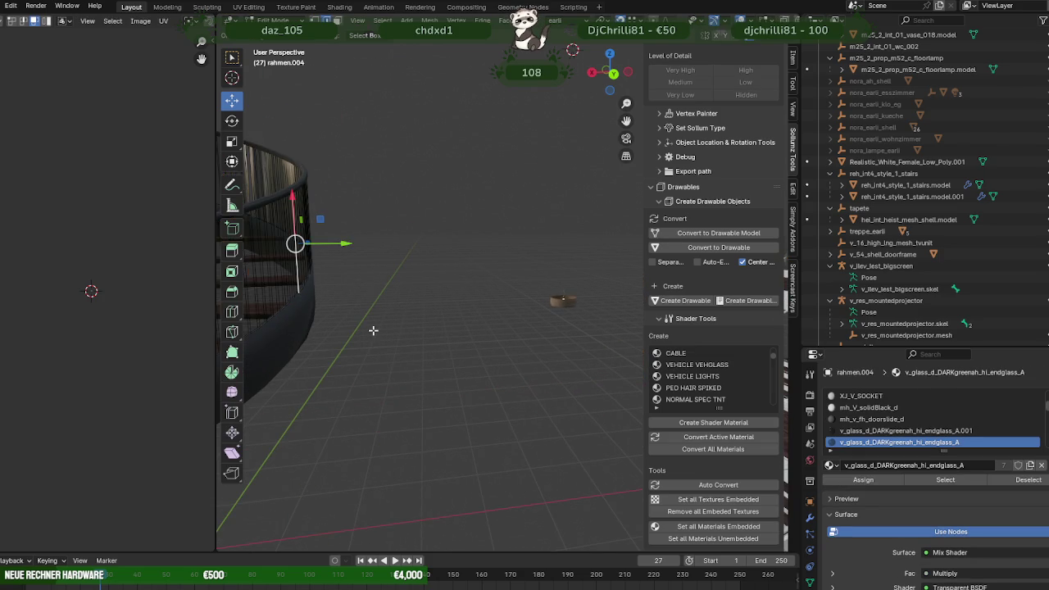
key(KP_Decimal)
mouse_move(374, 328)
middle_down()
mouse_move(453, 372)
mouse_move(415, 390)
middle_up()
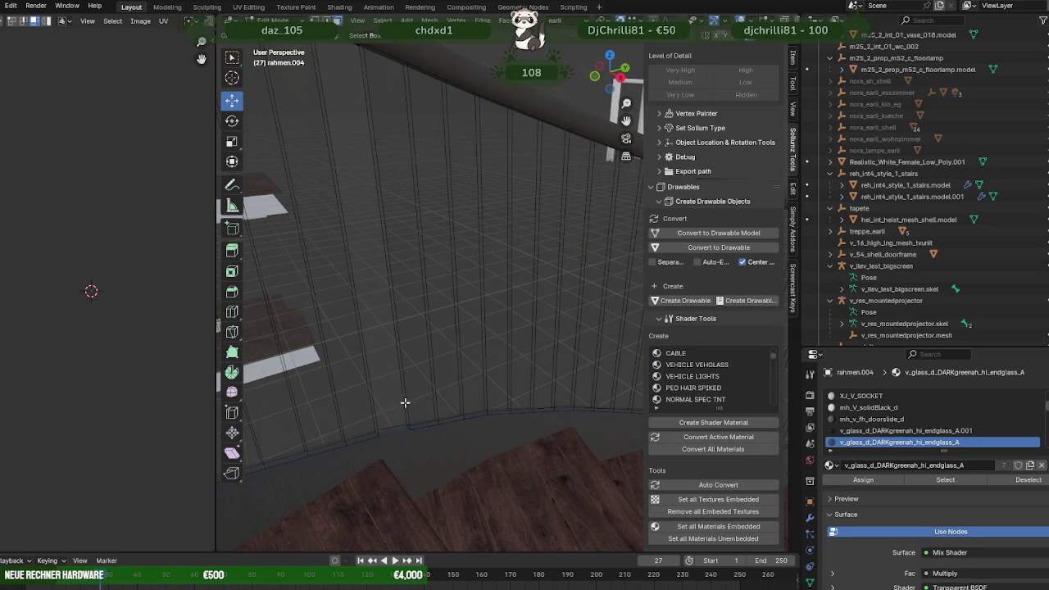
- Slide a tall strip's frame edge sideways along its axis to line up with the curved wall
click(404, 403)
mouse_move(404, 404)
middle_down()
mouse_move(413, 246)
mouse_move(417, 317)
middle_up()
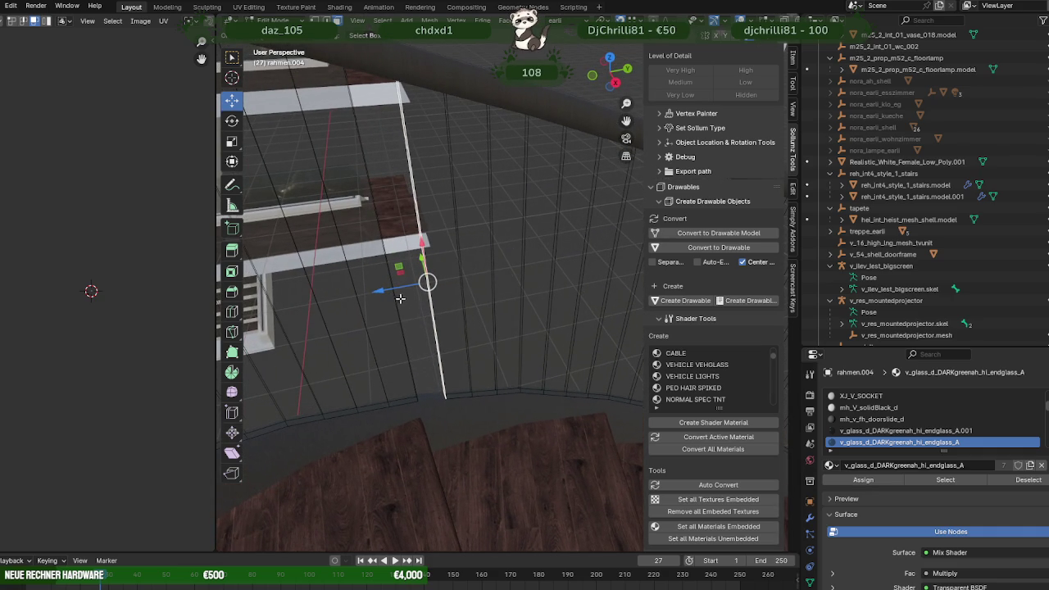
drag(385, 290, 374, 283)
middle_drag(375, 282, 403, 256)
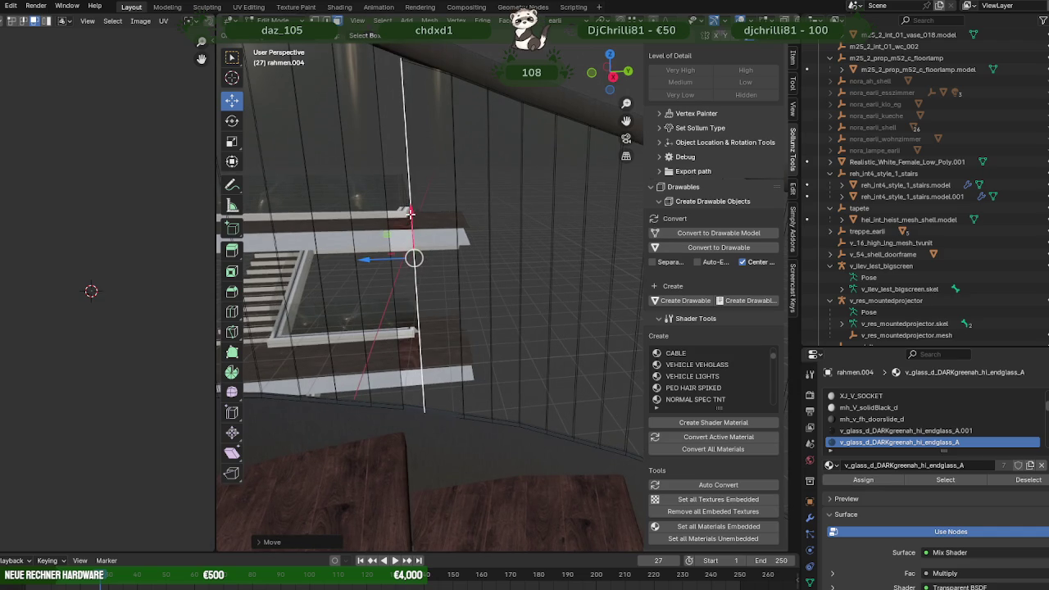
mouse_move(412, 207)
middle_down()
mouse_move(427, 314)
mouse_move(438, 321)
mouse_move(404, 366)
mouse_move(421, 344)
mouse_move(342, 267)
middle_up()
drag(333, 250, 388, 292)
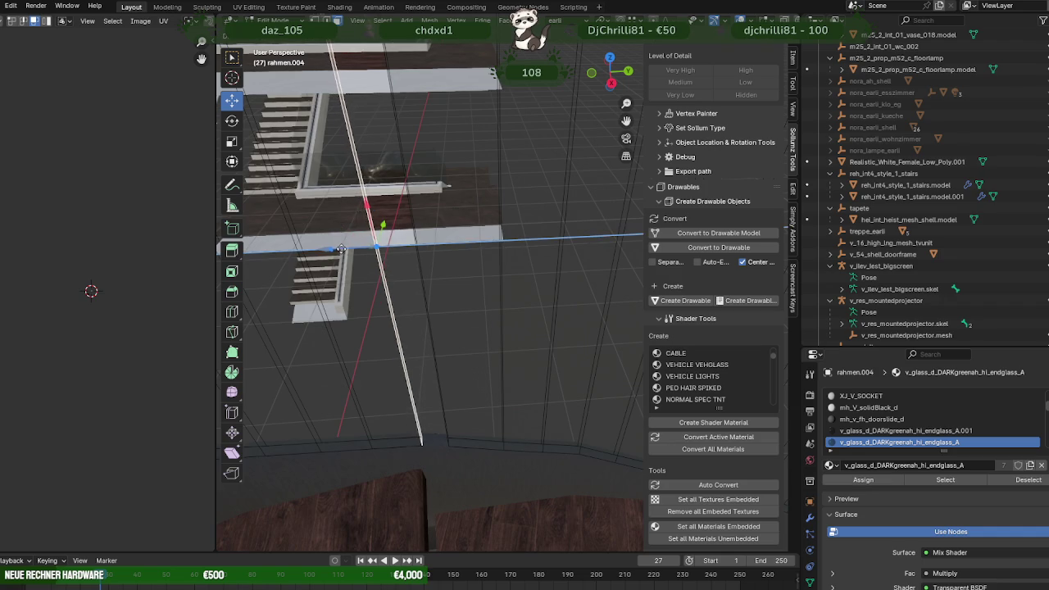
middle_drag(387, 293, 396, 238)
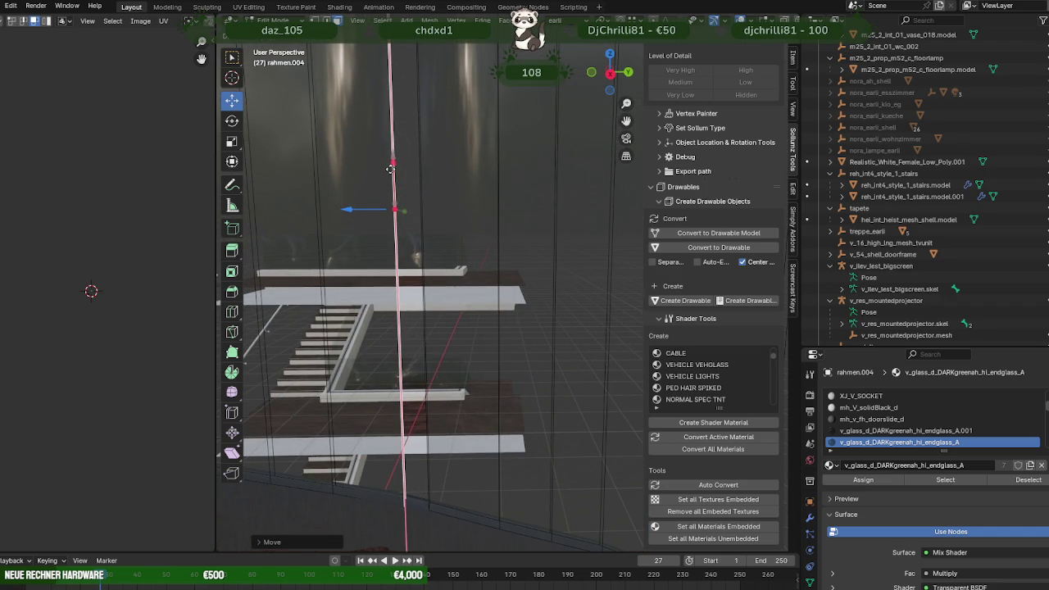
key(Tab)
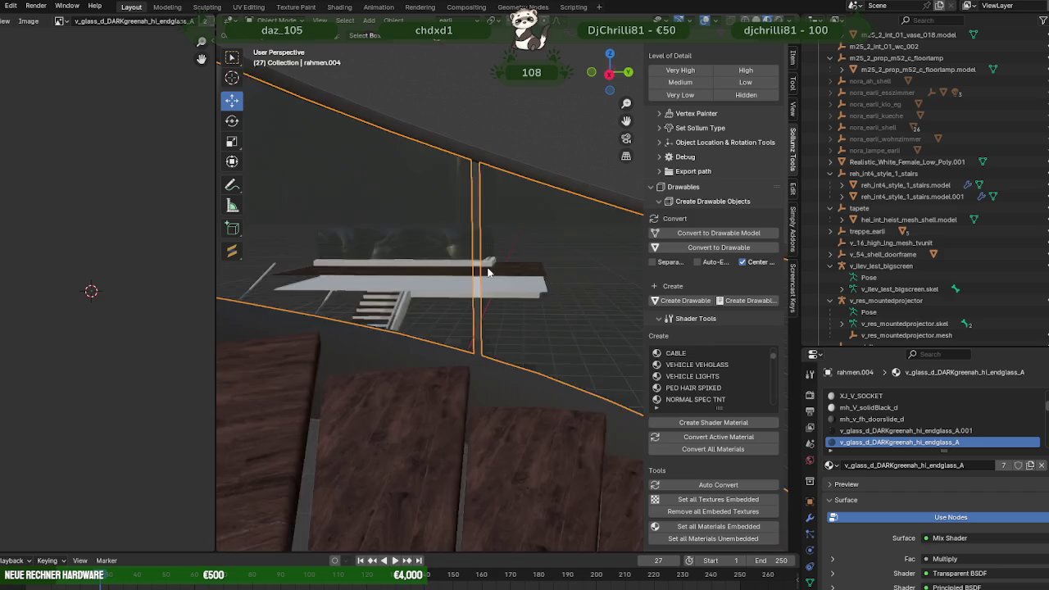
middle_drag(390, 167, 438, 277)
scroll(438, 270, down, 5)
scroll(391, 354, down, 4)
middle_drag(391, 354, 239, 323)
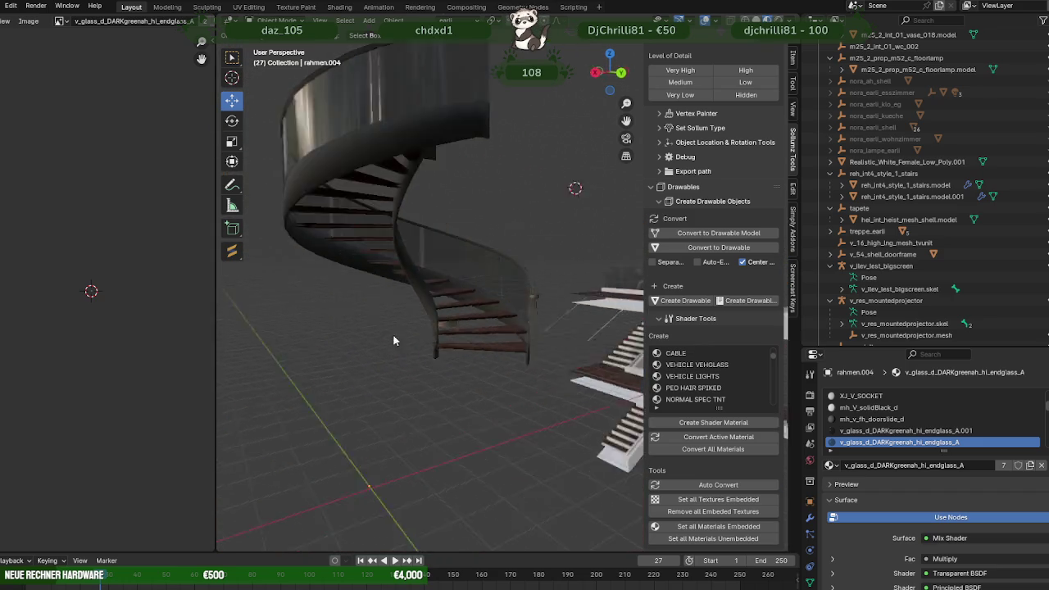
scroll(483, 326, up, 3)
scroll(536, 322, up, 3)
mouse_move(536, 322)
middle_down()
mouse_move(466, 339)
mouse_move(446, 367)
mouse_move(347, 369)
mouse_move(363, 377)
middle_up()
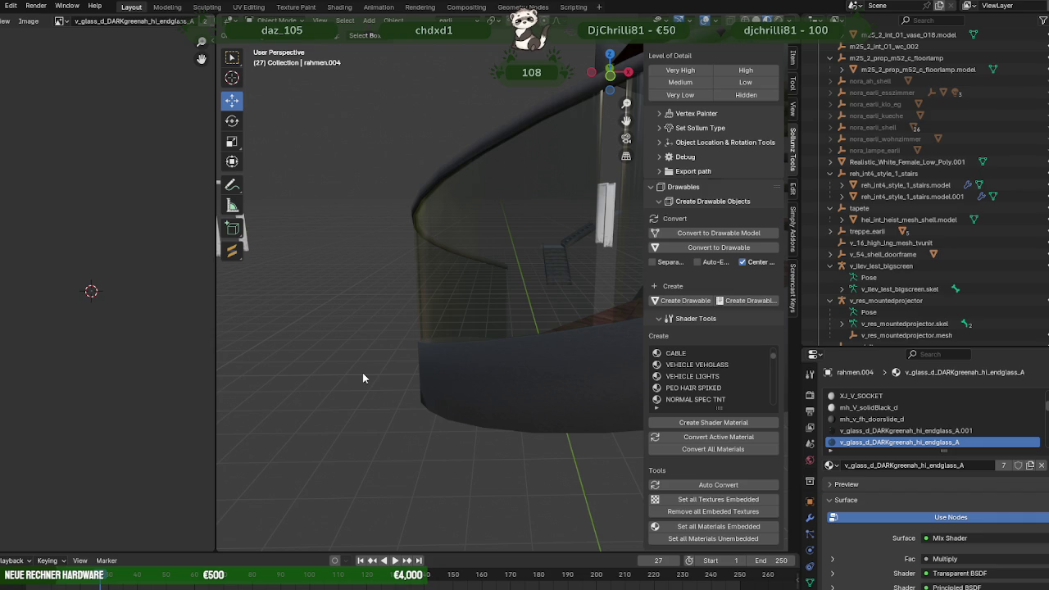
mouse_move(363, 378)
middle_down()
mouse_move(464, 362)
mouse_move(525, 378)
mouse_move(424, 362)
mouse_move(506, 339)
mouse_move(469, 357)
mouse_move(535, 381)
mouse_move(600, 380)
mouse_move(456, 291)
middle_up()
- Select a vertical edge of rahmen.004's glass frame and create the custom Face.001 orientation from it
click(446, 267)
key(Tab)
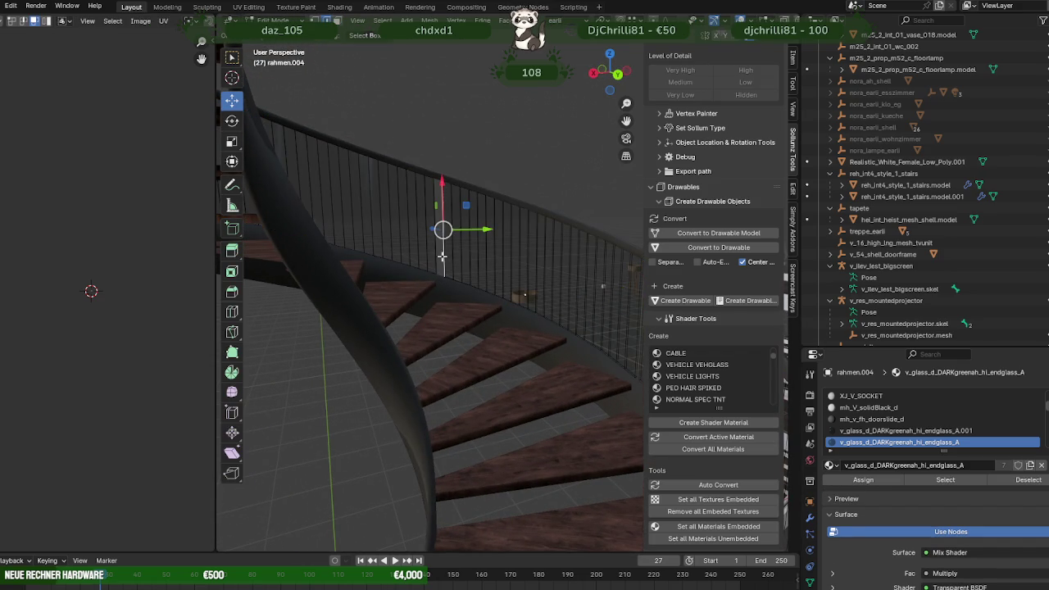
scroll(450, 259, up, 3)
mouse_move(509, 312)
middle_down()
mouse_move(478, 363)
mouse_move(494, 343)
middle_up()
click(503, 336)
mouse_move(508, 298)
middle_down()
mouse_move(544, 311)
mouse_move(528, 340)
middle_up()
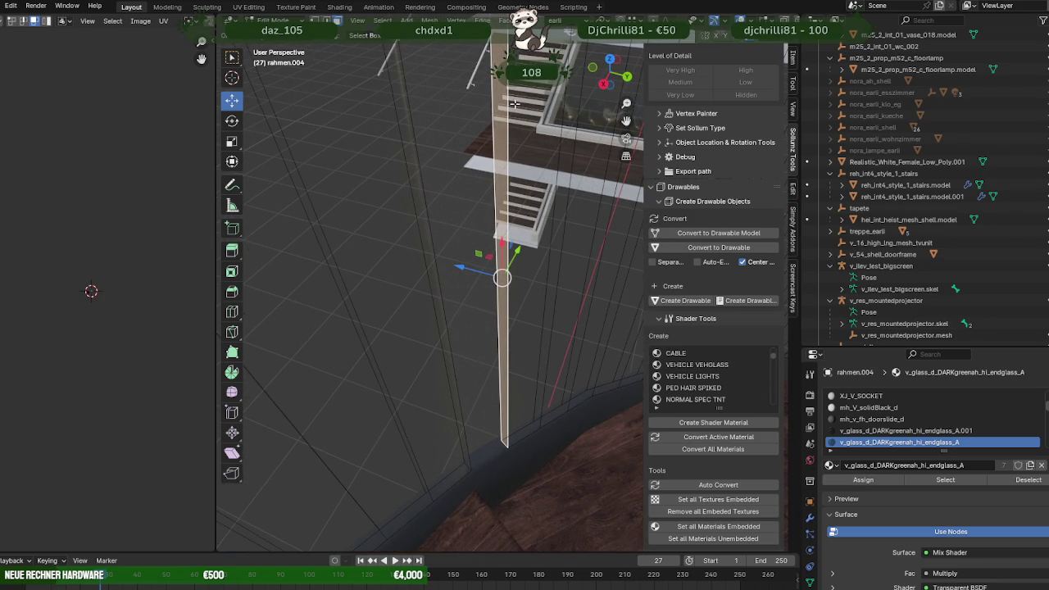
click(551, 21)
click(608, 57)
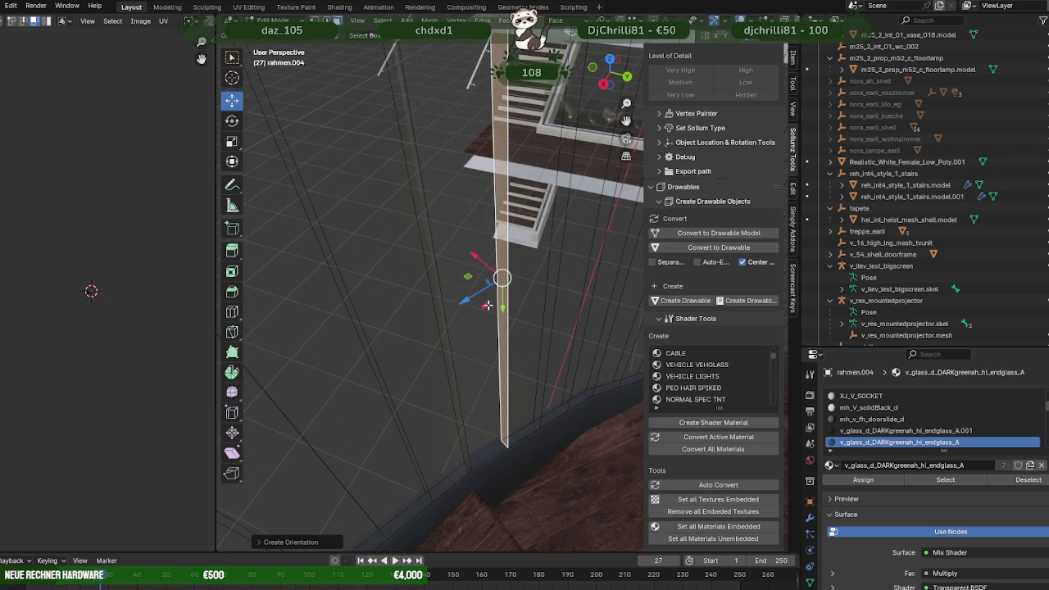
- Slide that edge along the Face.001 axes until it sits flush with the curved wall
mouse_move(466, 302)
mouse_down()
mouse_move(455, 308)
mouse_move(492, 286)
mouse_up()
mouse_move(491, 286)
middle_down()
mouse_move(495, 344)
mouse_move(458, 359)
middle_up()
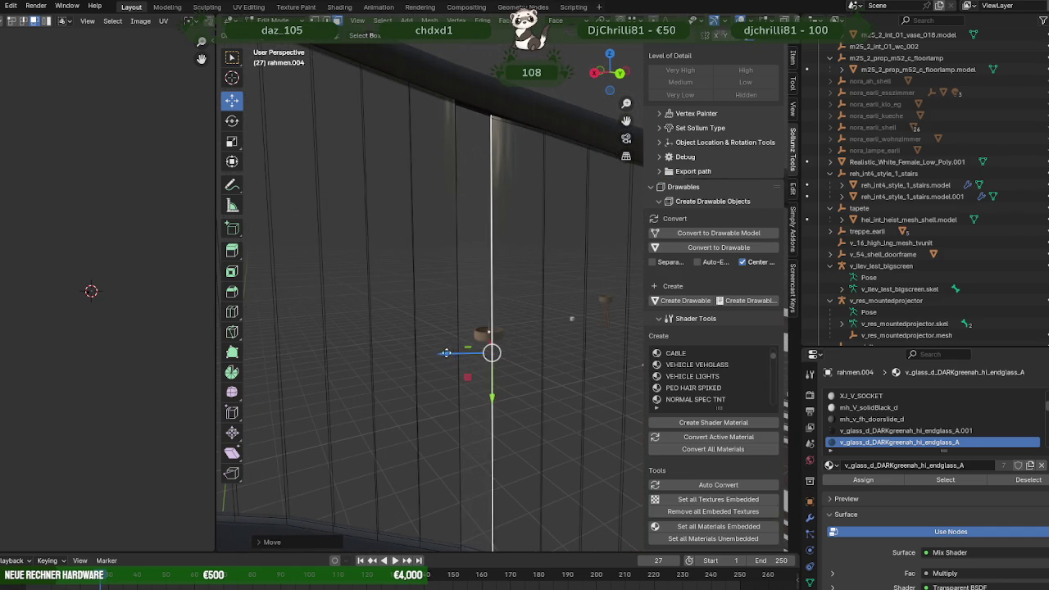
drag(446, 353, 443, 350)
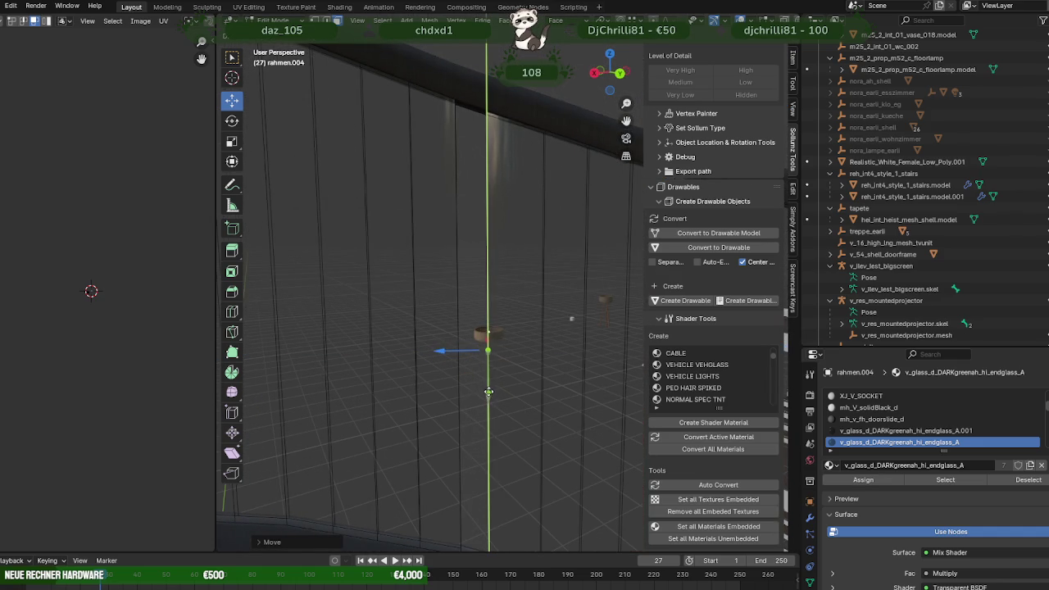
mouse_move(486, 386)
middle_down()
mouse_move(498, 419)
mouse_move(448, 362)
middle_up()
drag(418, 335, 441, 339)
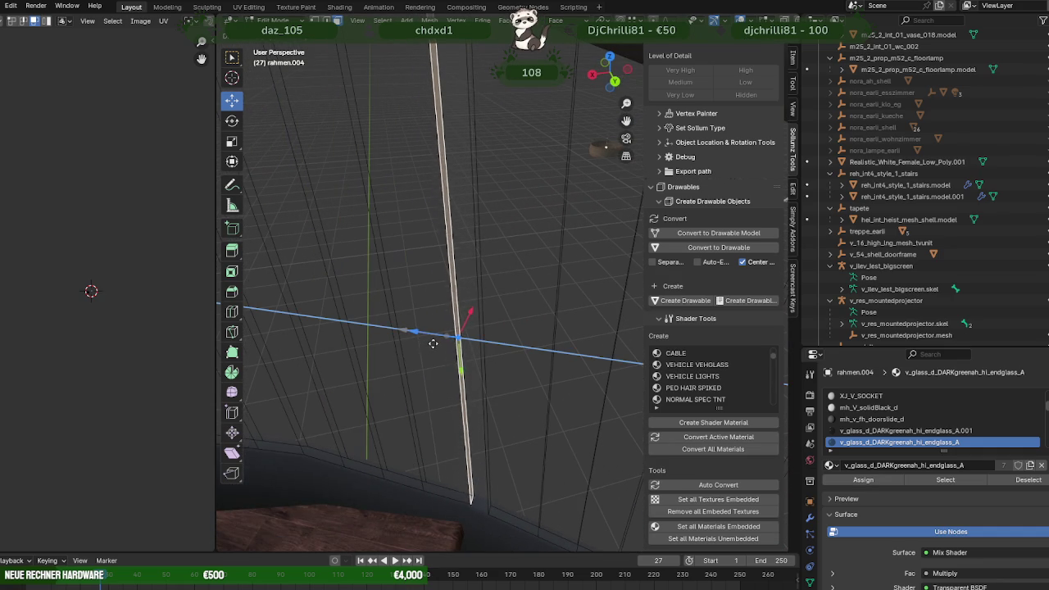
mouse_move(441, 339)
middle_down()
mouse_move(476, 274)
mouse_move(484, 386)
mouse_move(473, 369)
mouse_move(475, 197)
middle_up()
drag(484, 175, 480, 179)
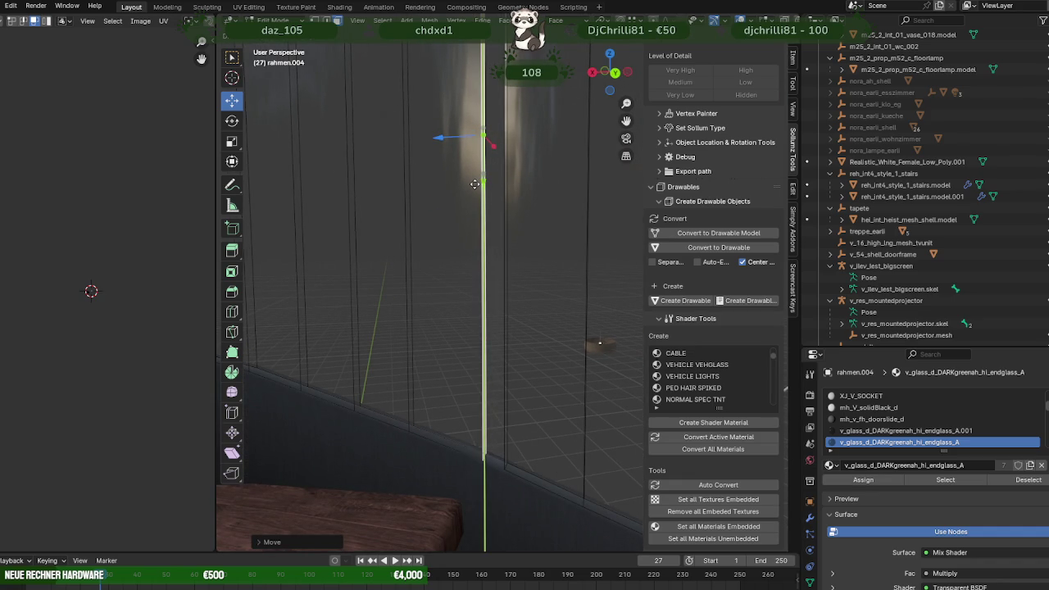
mouse_move(474, 183)
middle_down()
mouse_move(494, 197)
mouse_move(545, 290)
mouse_move(398, 306)
mouse_move(475, 320)
mouse_move(374, 284)
mouse_move(394, 318)
mouse_move(428, 329)
mouse_move(389, 327)
mouse_move(487, 382)
mouse_move(399, 361)
middle_up()
key(Tab)
key(Tab)
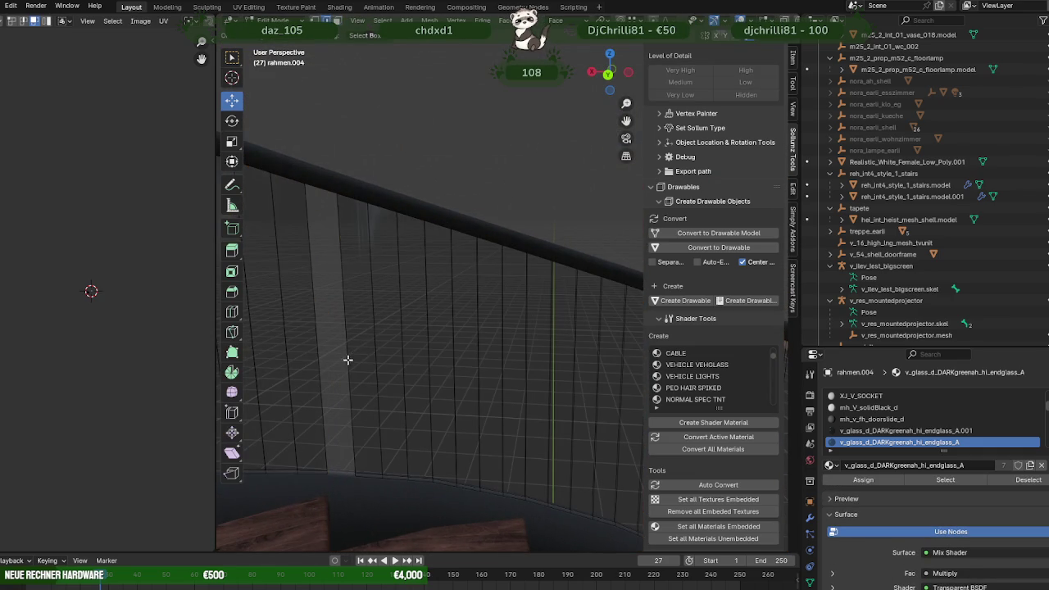
- Pick another vertical glass-panel edge and create a new custom orientation from it
mouse_move(376, 401)
middle_down()
mouse_move(451, 407)
mouse_move(504, 363)
middle_up()
click(504, 363)
click(558, 20)
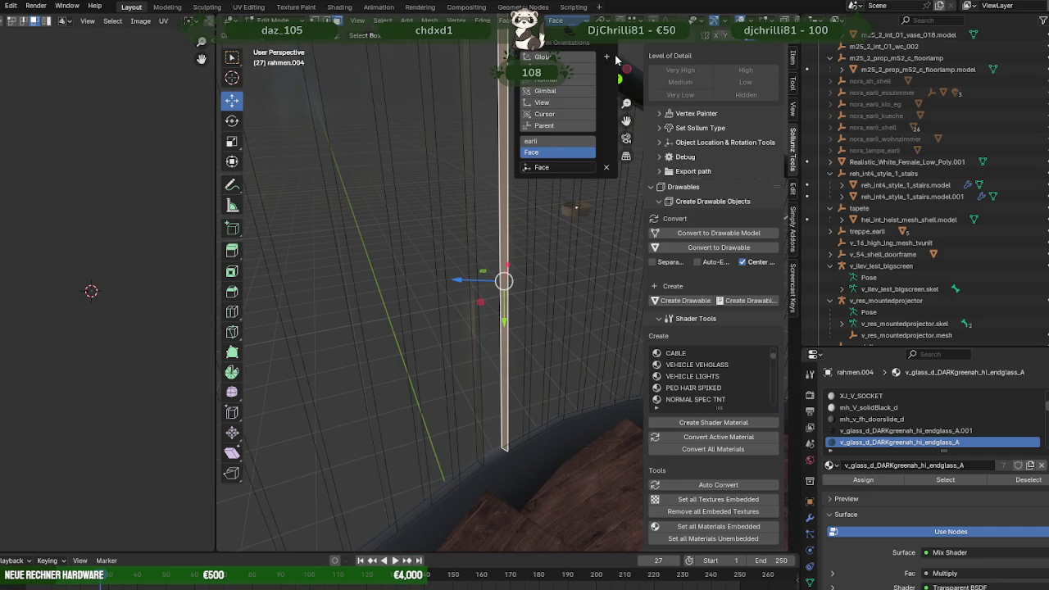
click(619, 61)
- Nudge this second edge left, right and along its length so it meets the wall
middle_drag(508, 204, 457, 303)
drag(462, 278, 442, 280)
middle_drag(443, 280, 495, 273)
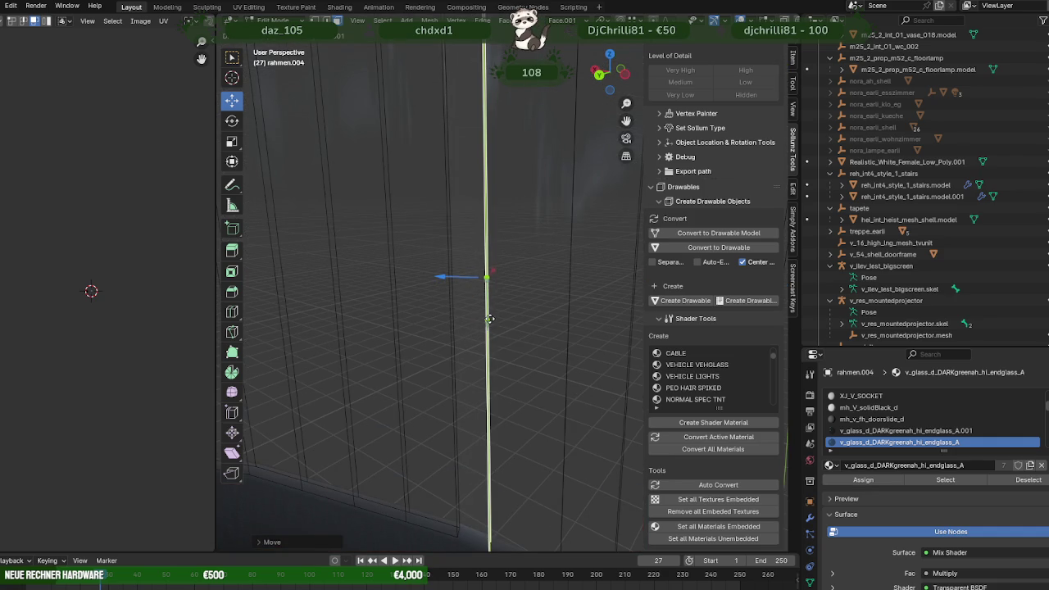
mouse_move(487, 314)
middle_down()
mouse_move(461, 370)
mouse_move(498, 390)
mouse_move(428, 332)
middle_up()
drag(405, 253, 421, 254)
middle_drag(421, 253, 469, 303)
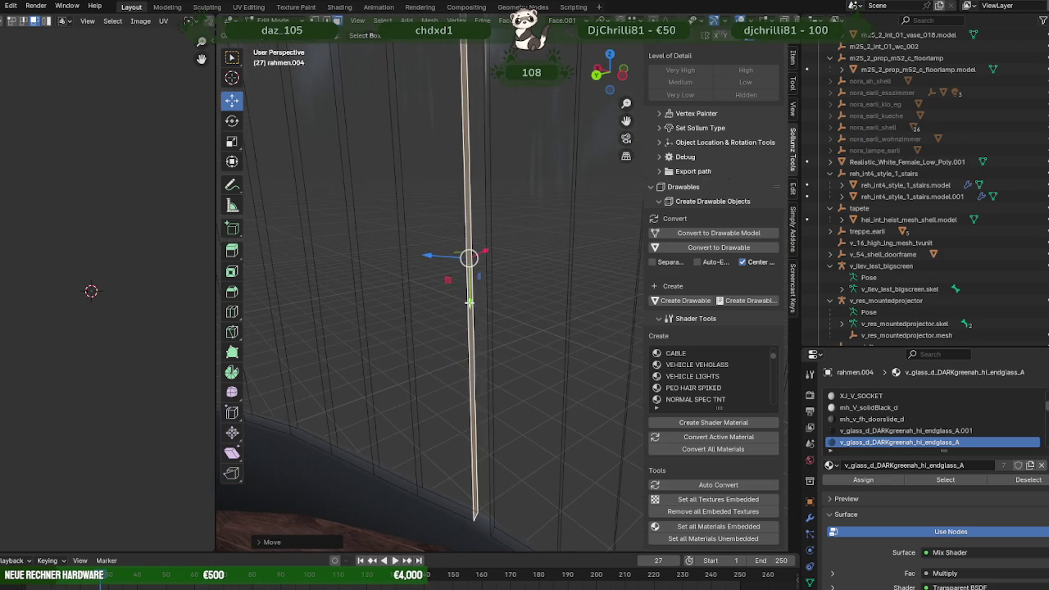
drag(468, 303, 469, 308)
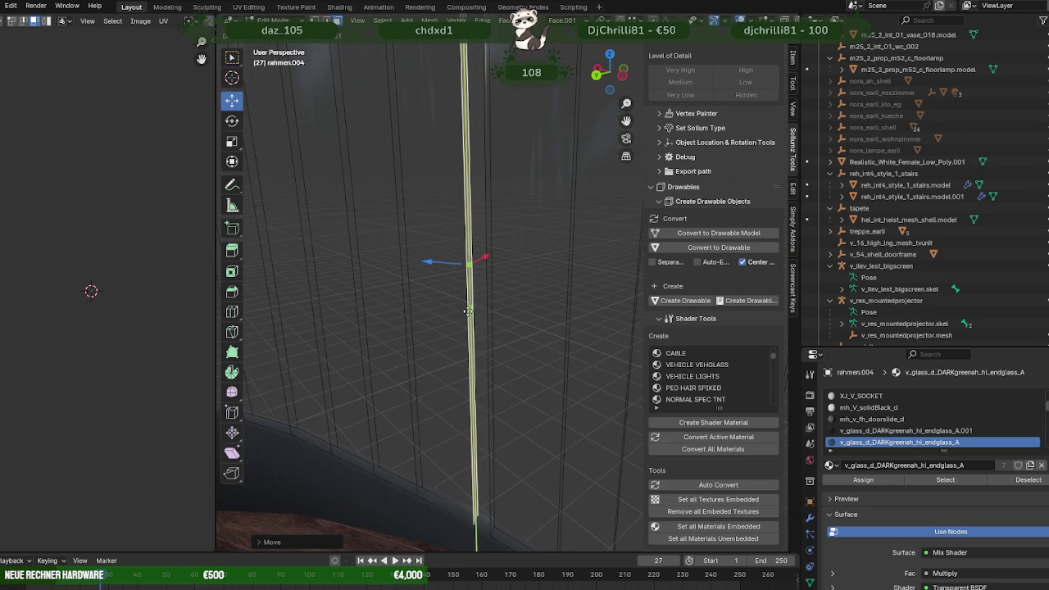
mouse_move(464, 311)
middle_down()
mouse_move(463, 294)
mouse_move(517, 308)
mouse_move(455, 294)
mouse_move(492, 321)
mouse_move(469, 327)
mouse_move(411, 301)
mouse_move(480, 311)
mouse_move(492, 295)
mouse_move(484, 245)
mouse_move(518, 207)
mouse_move(483, 200)
mouse_move(561, 251)
mouse_move(408, 249)
mouse_move(508, 265)
mouse_move(356, 225)
mouse_move(417, 268)
mouse_move(390, 264)
mouse_move(510, 246)
mouse_move(481, 294)
mouse_move(526, 283)
mouse_move(478, 296)
mouse_move(529, 292)
mouse_move(487, 311)
mouse_move(529, 318)
mouse_move(368, 306)
mouse_move(511, 314)
mouse_move(509, 368)
mouse_move(536, 351)
mouse_move(513, 363)
mouse_move(518, 379)
mouse_move(457, 369)
middle_up()
key(Tab)
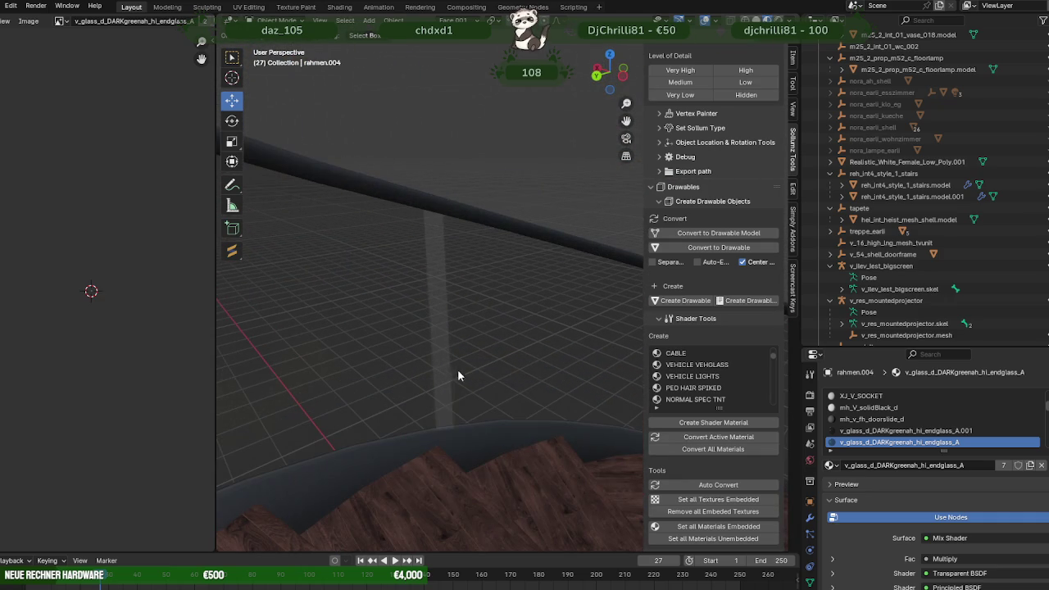
- Select a vertical strip of the railing frame and create a custom orientation from it
key(Tab)
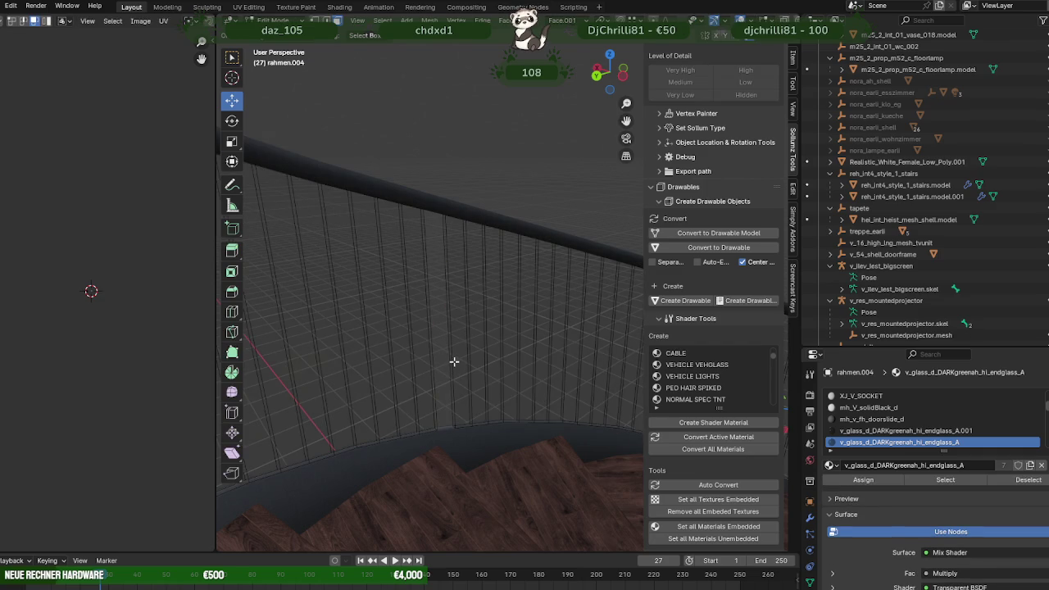
click(454, 364)
middle_drag(454, 368, 576, 34)
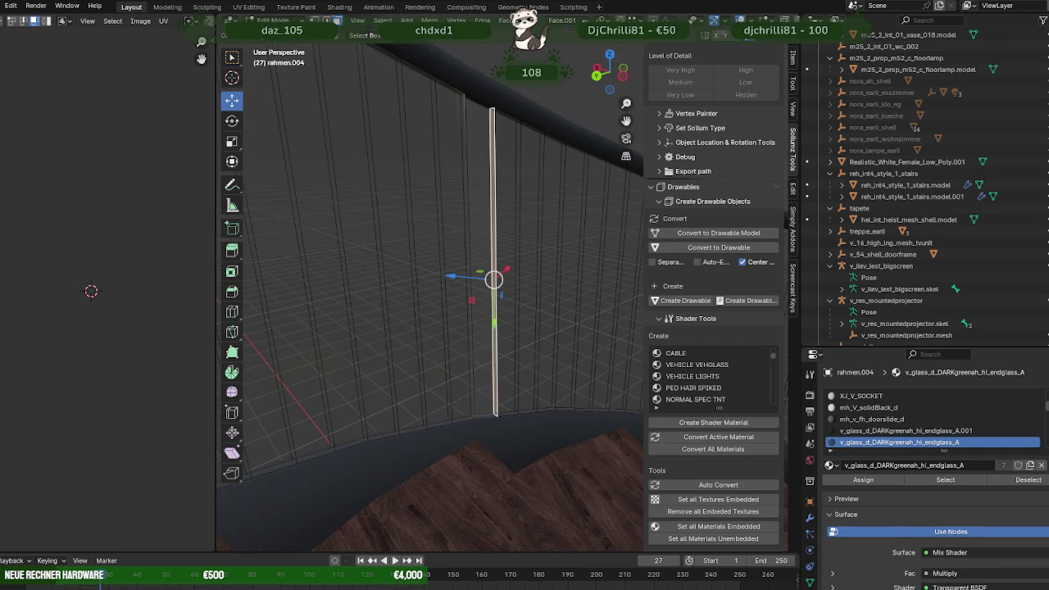
click(563, 19)
click(607, 56)
- Slide the strip left and right along its axis, then check the whole frame in Object Mode
mouse_move(433, 283)
middle_down()
mouse_move(434, 327)
mouse_move(504, 353)
middle_up()
drag(492, 307, 478, 306)
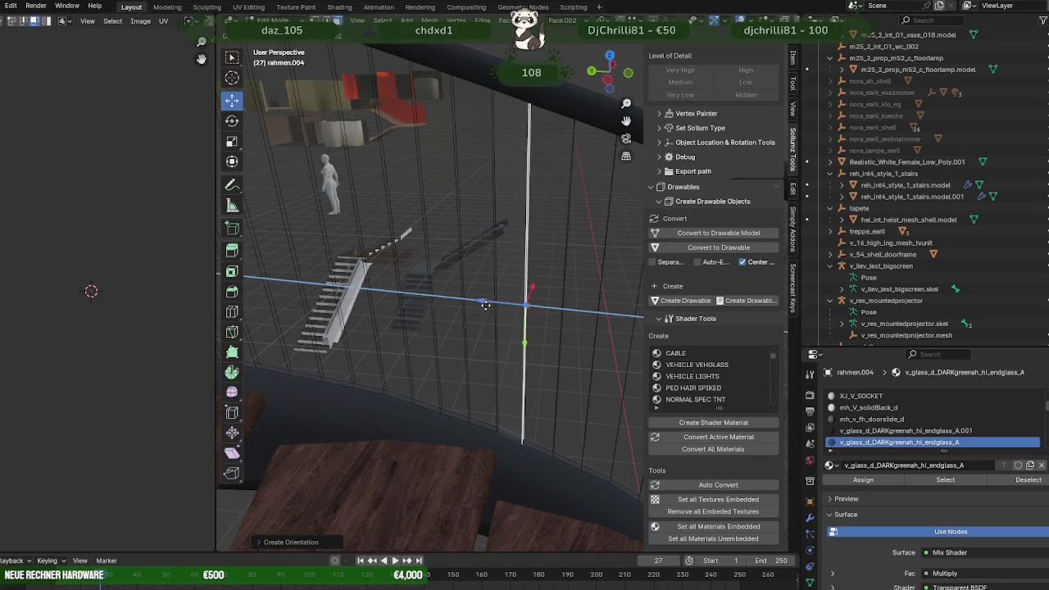
mouse_move(476, 306)
middle_down()
mouse_move(538, 351)
mouse_move(501, 270)
mouse_move(489, 287)
middle_up()
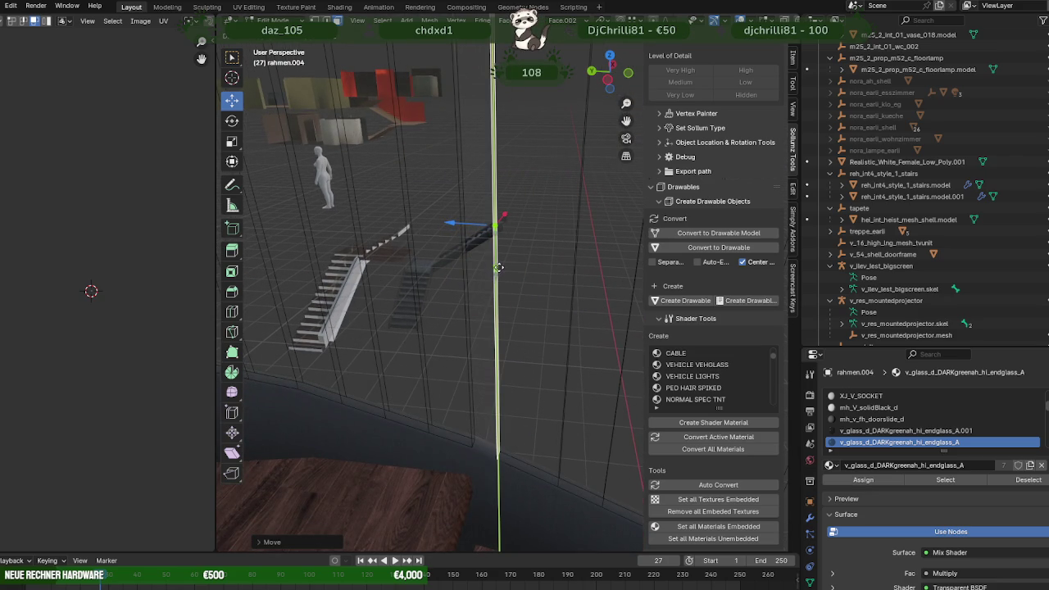
drag(468, 290, 468, 286)
drag(434, 216, 448, 217)
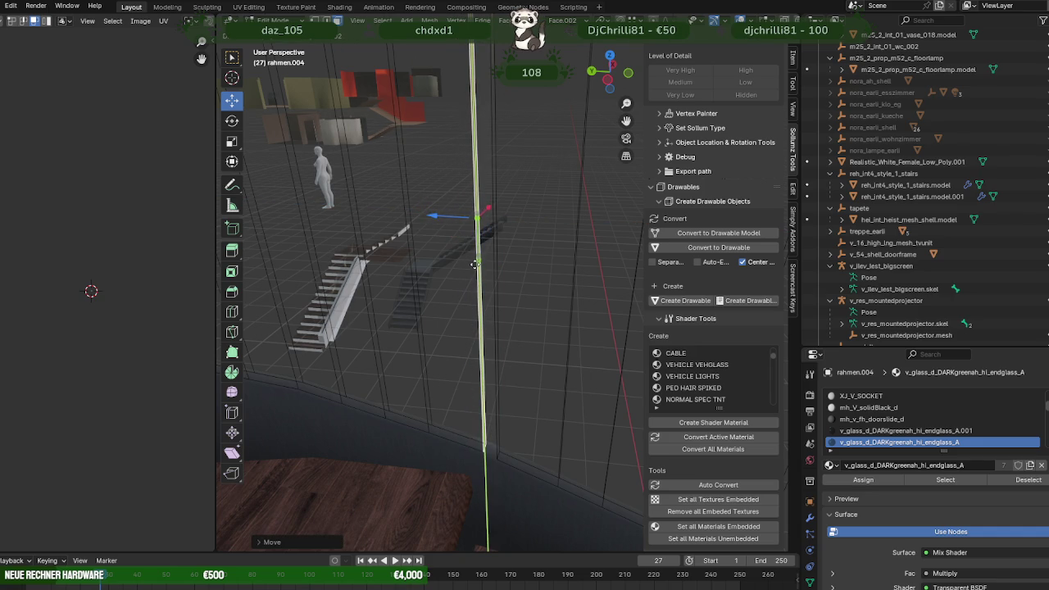
key(Tab)
scroll(483, 277, up, 3)
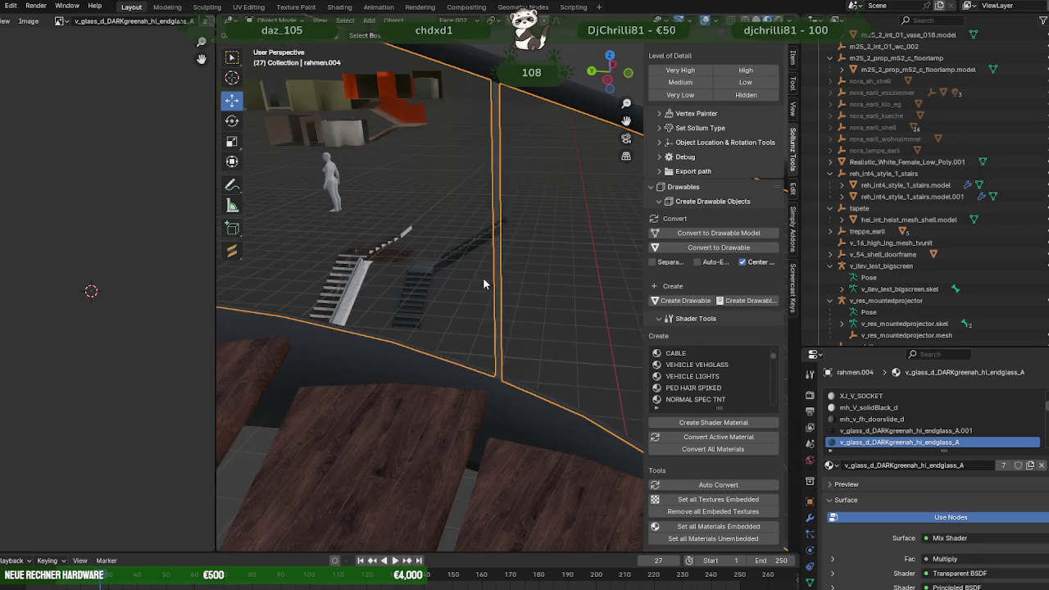
scroll(508, 272, up, 2)
scroll(475, 291, up, 2)
mouse_move(387, 299)
middle_down()
mouse_move(437, 289)
mouse_move(566, 358)
mouse_move(512, 335)
middle_up()
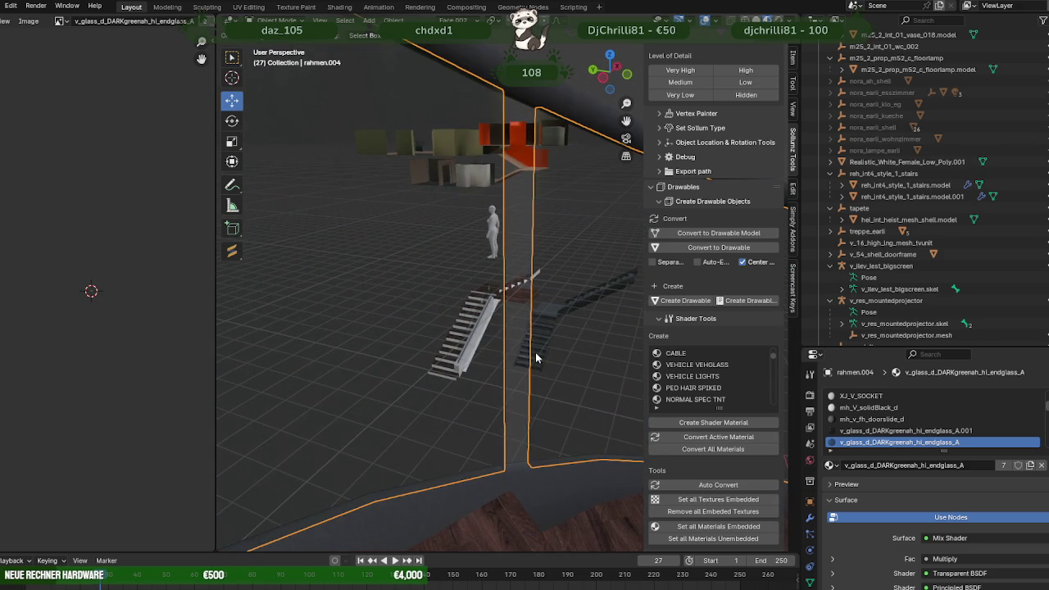
- Select another tall vertical frame edge and create a new orientation from it
key(Tab)
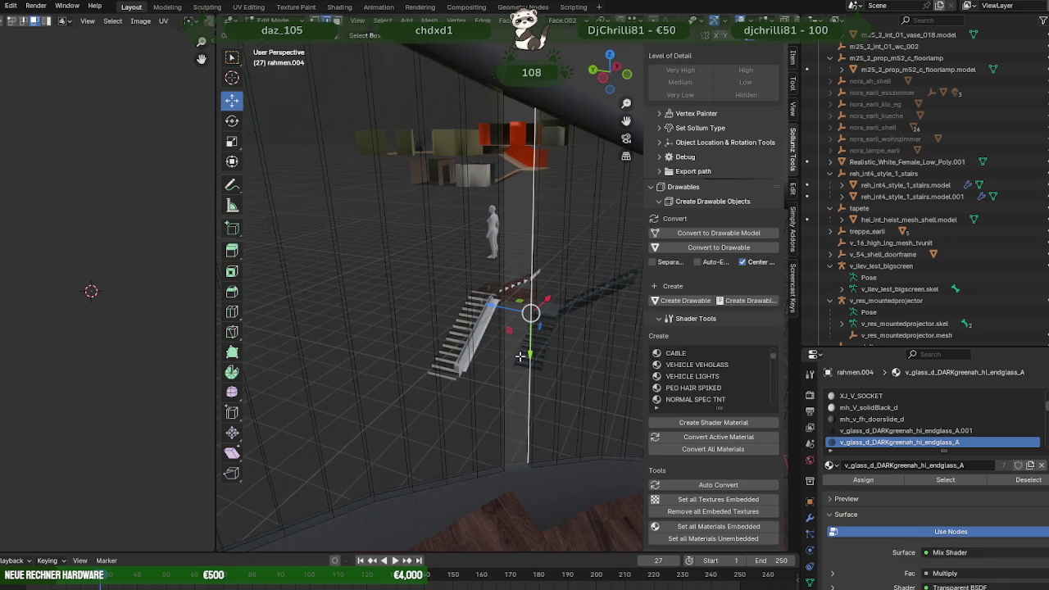
click(527, 365)
click(533, 367)
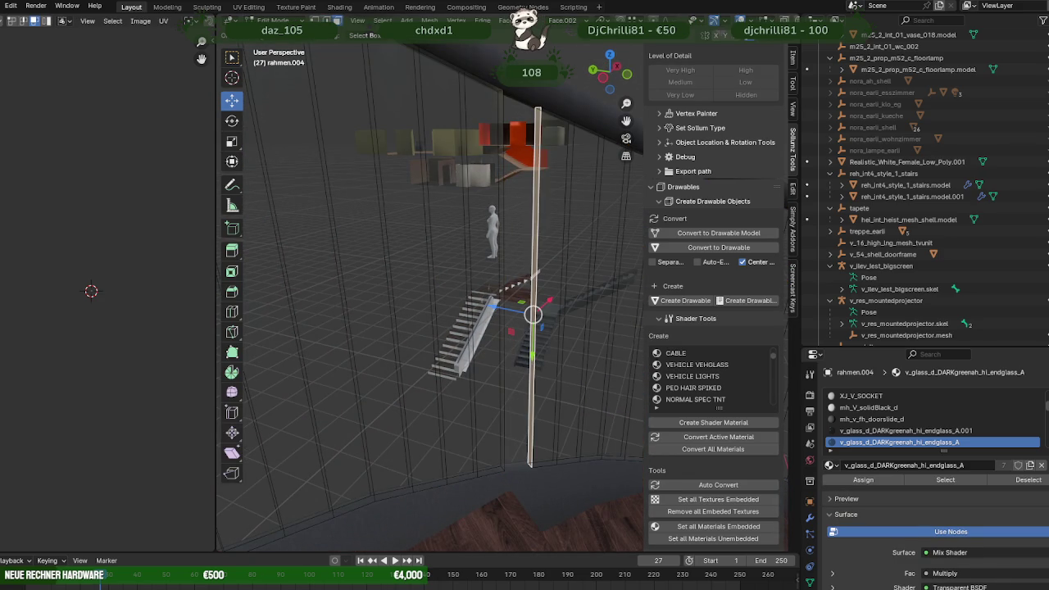
click(562, 20)
click(607, 66)
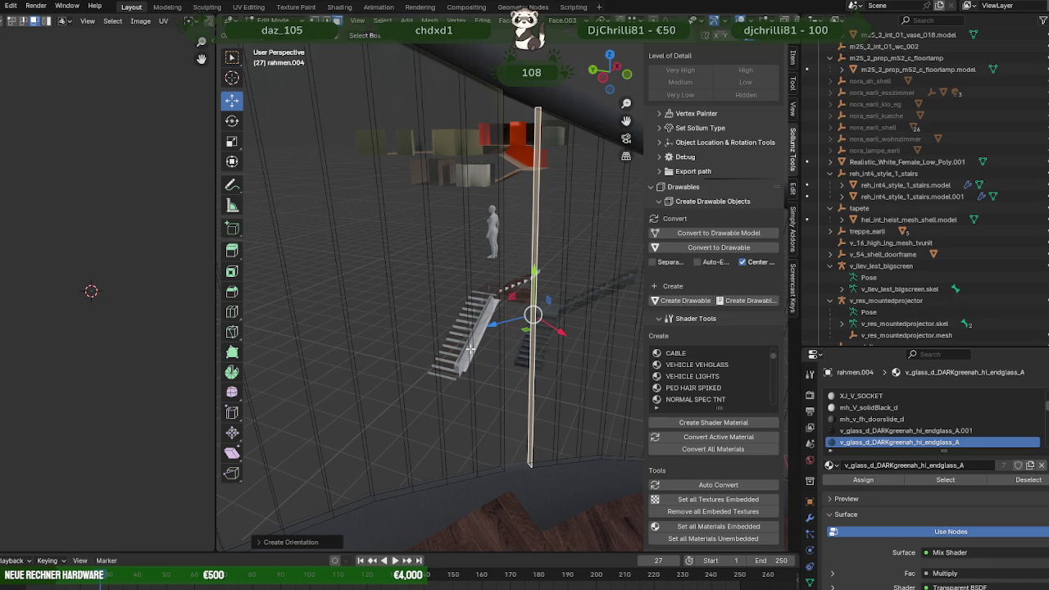
- Move the glass panel edge along the Y and Z axes to align it with the curved wall
scroll(471, 348, down, 1)
middle_drag(471, 348, 464, 342)
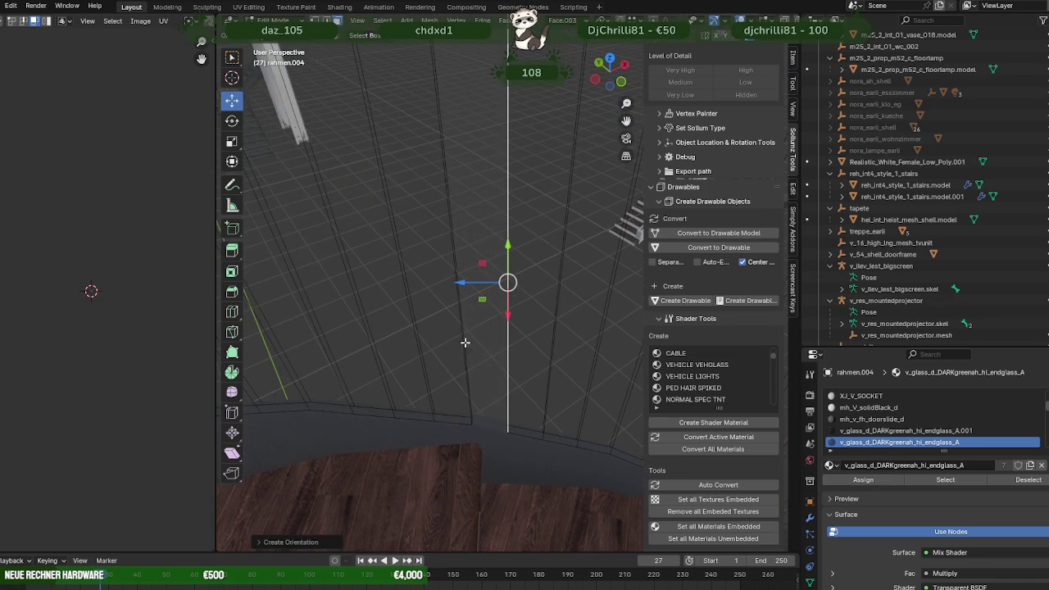
drag(459, 281, 441, 293)
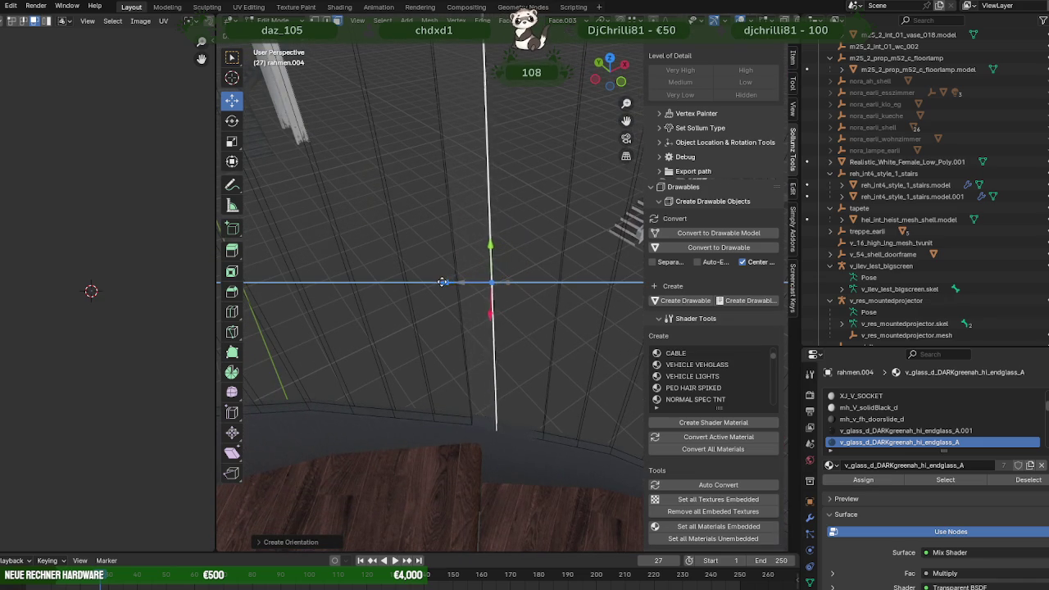
middle_drag(441, 293, 488, 252)
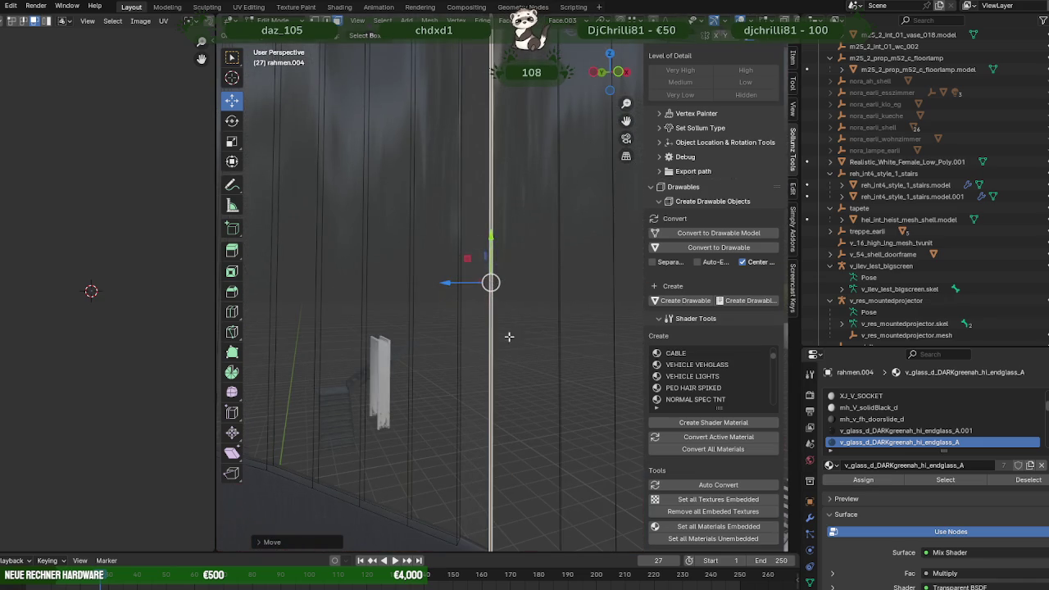
middle_drag(509, 336, 495, 240)
drag(480, 164, 479, 156)
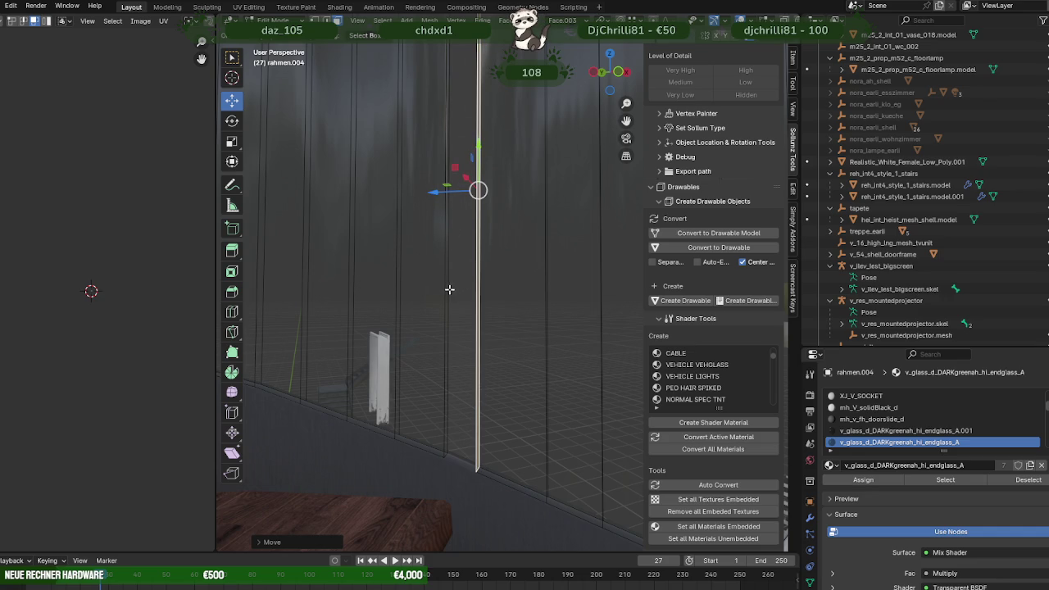
middle_drag(447, 292, 399, 237)
drag(396, 182, 412, 178)
mouse_move(459, 176)
middle_down()
mouse_move(473, 157)
mouse_move(435, 165)
middle_up()
drag(443, 174, 451, 206)
- Return to Object Mode and orbit around the whole spiral staircase to check the alignment
key(Tab)
scroll(467, 242, down, 3)
scroll(426, 328, down, 2)
mouse_move(387, 394)
middle_down()
mouse_move(430, 401)
mouse_move(615, 377)
mouse_move(518, 383)
mouse_move(611, 367)
mouse_move(389, 358)
mouse_move(385, 422)
mouse_move(404, 288)
mouse_move(426, 286)
mouse_move(483, 354)
mouse_move(386, 375)
mouse_move(423, 304)
mouse_move(459, 445)
mouse_move(483, 374)
middle_up()
scroll(463, 321, up, 3)
scroll(467, 326, up, 3)
scroll(473, 326, down, 2)
scroll(480, 330, down, 2)
scroll(482, 361, up, 3)
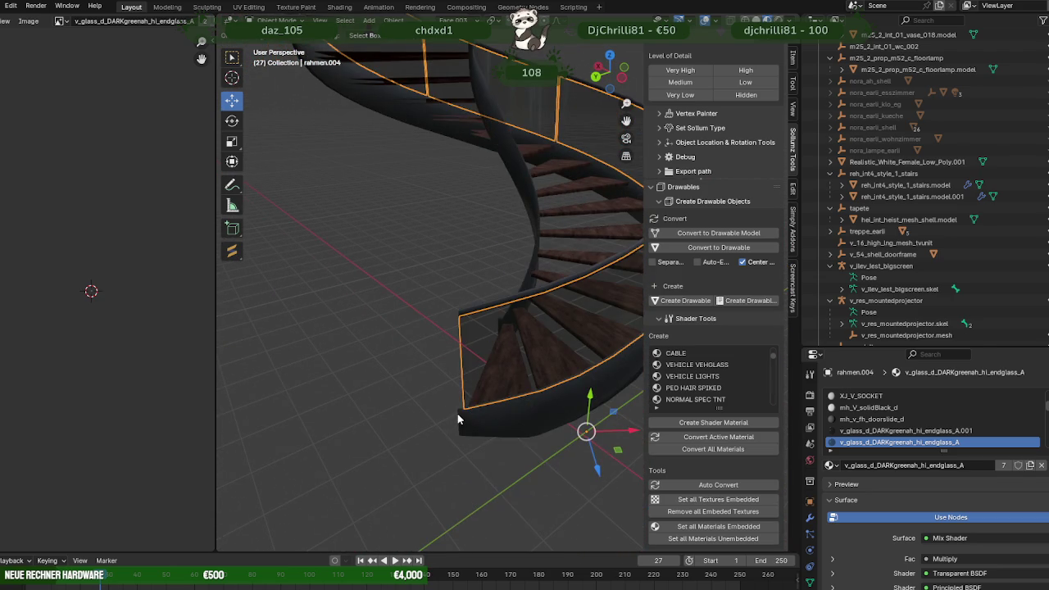
- Separate rahmen's two lower-end faces into a new object
click(458, 419)
key(Tab)
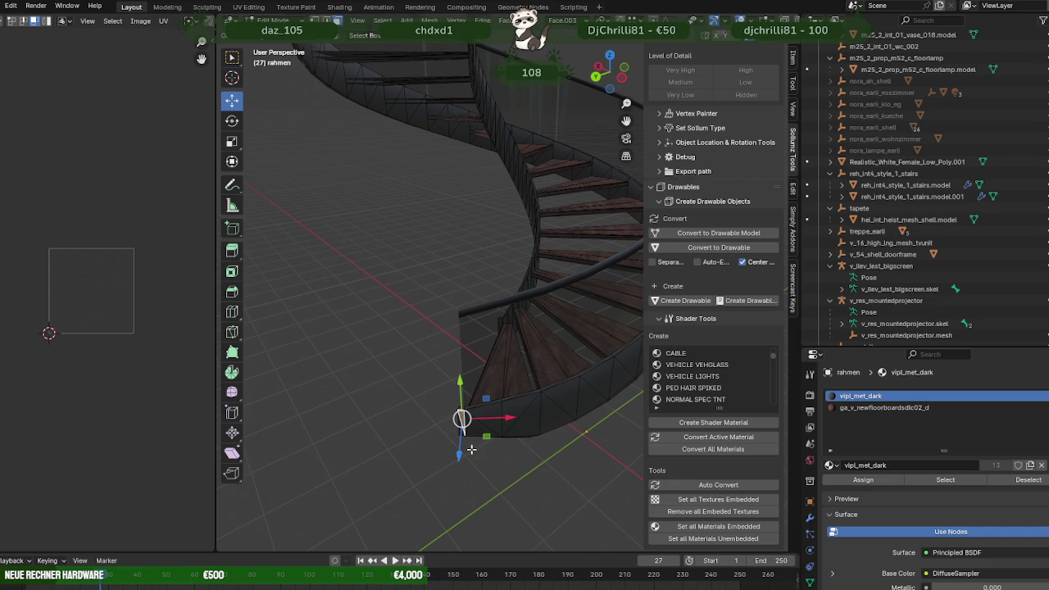
key(KP_Decimal)
scroll(471, 443, down, 2)
mouse_move(471, 442)
middle_down()
mouse_move(456, 400)
mouse_move(524, 375)
mouse_move(519, 414)
mouse_move(386, 423)
mouse_move(443, 345)
middle_up()
click(460, 325)
shift+click(458, 374)
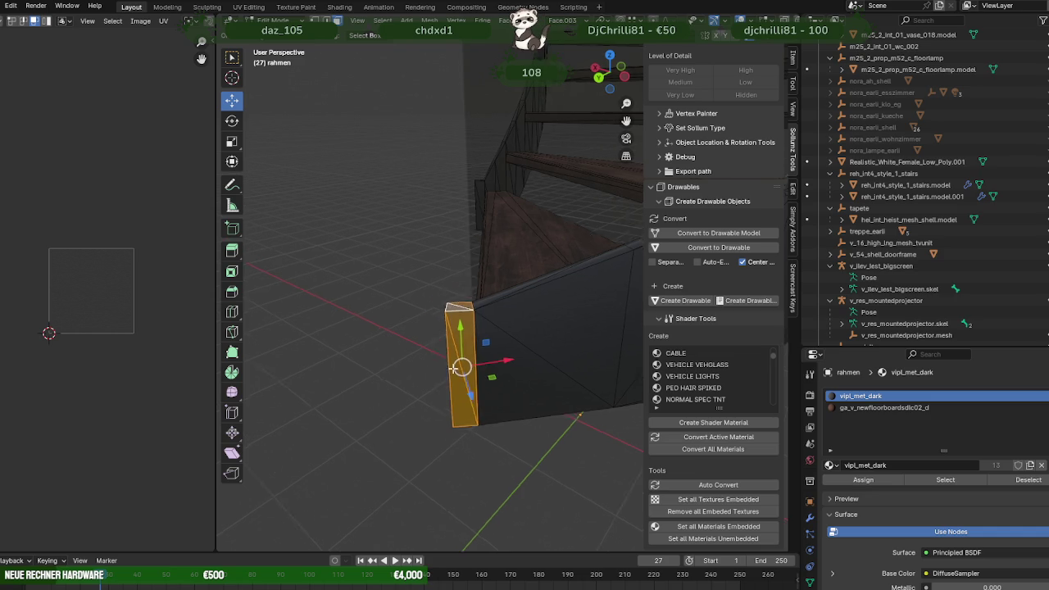
middle_drag(464, 303, 407, 383)
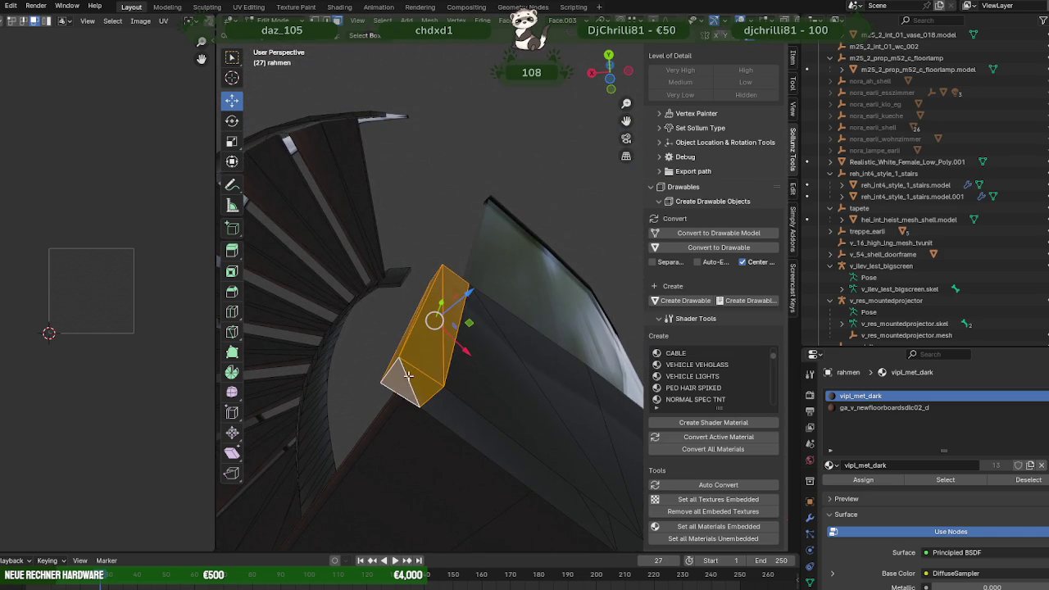
right_click(373, 375)
click(456, 376)
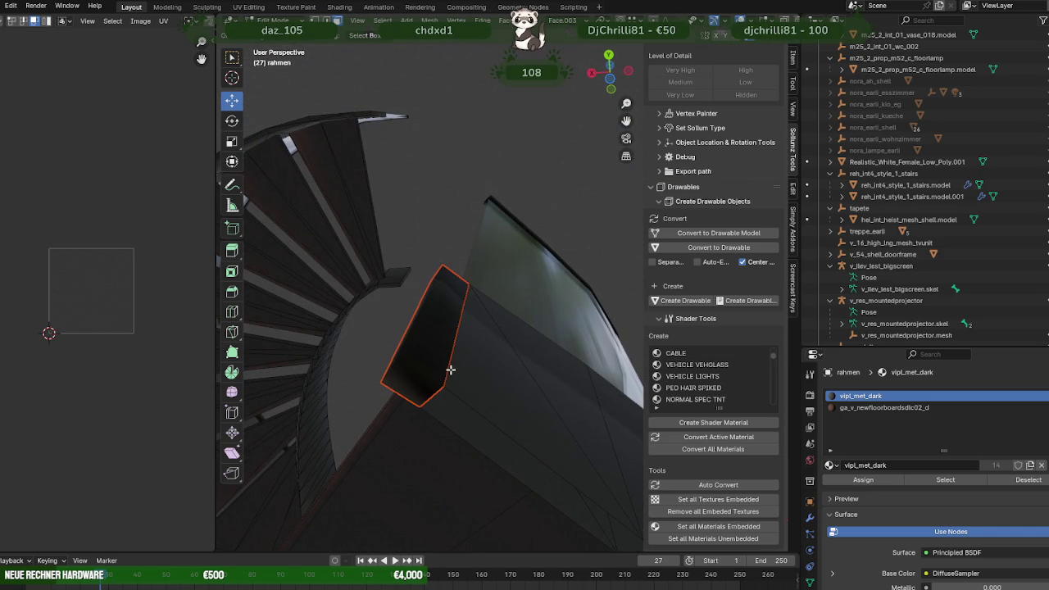
key(Tab)
- Merge all of rahmen.001's triangles into quads
click(435, 336)
key(Tab)
key(a)
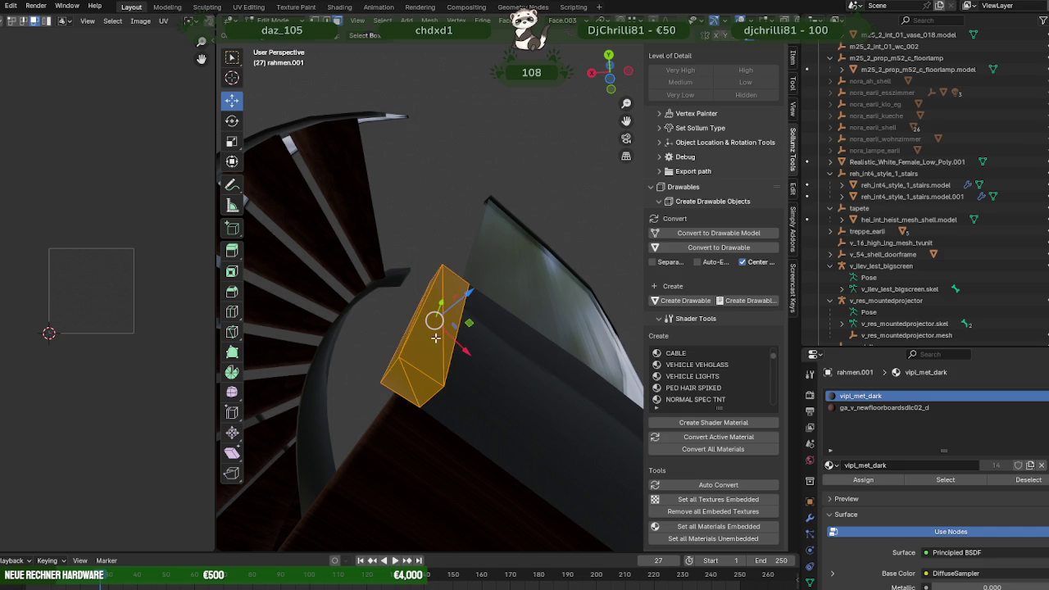
key(alt+j)
- Undo the end piece's last change and nudge it slightly along X
mouse_move(429, 358)
middle_down()
mouse_move(490, 430)
mouse_move(547, 463)
mouse_move(510, 441)
mouse_move(533, 412)
middle_up()
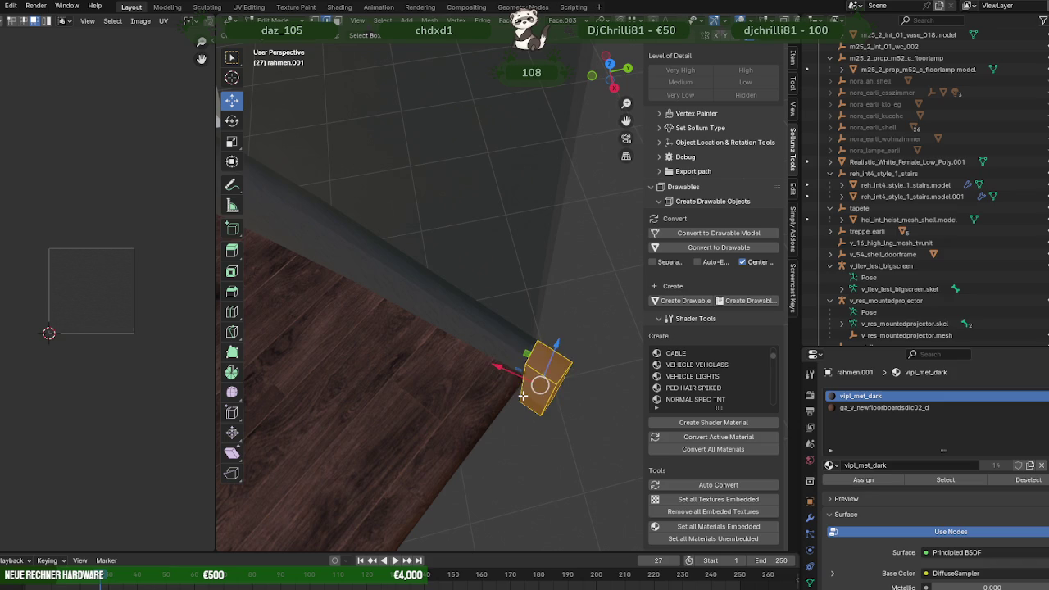
key(ctrl+z)
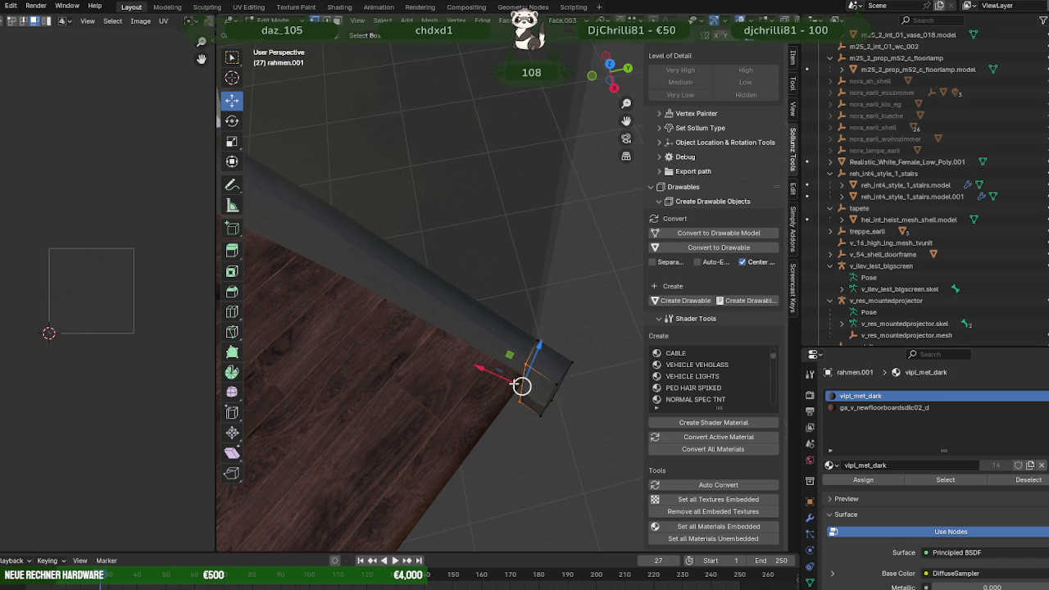
key(ctrl+shift+z)
key(ctrl+z)
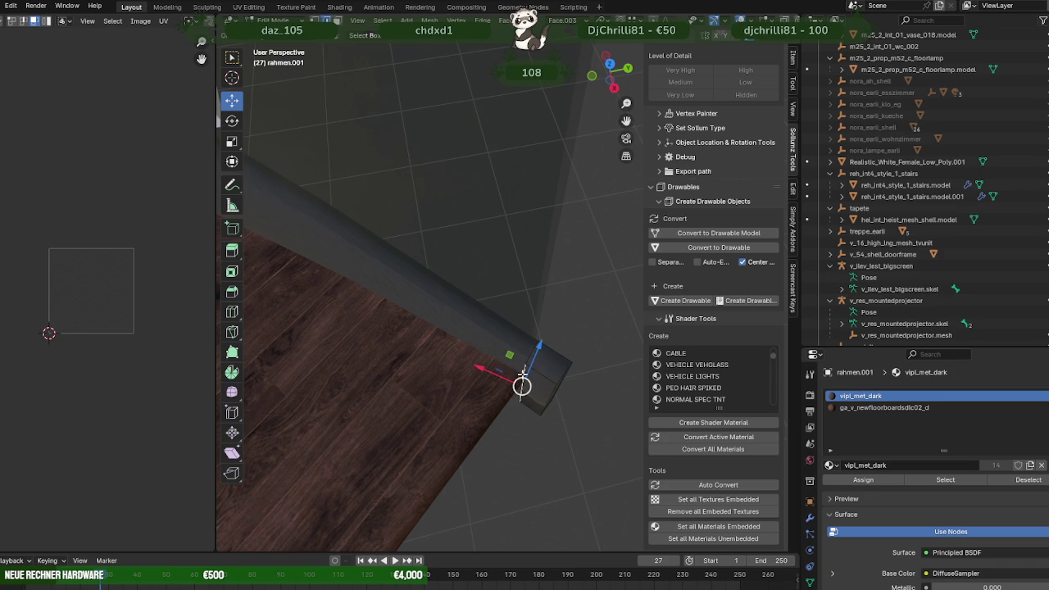
middle_drag(521, 373, 468, 368)
mouse_move(473, 362)
mouse_down()
mouse_move(518, 351)
mouse_move(494, 390)
mouse_move(469, 361)
mouse_up()
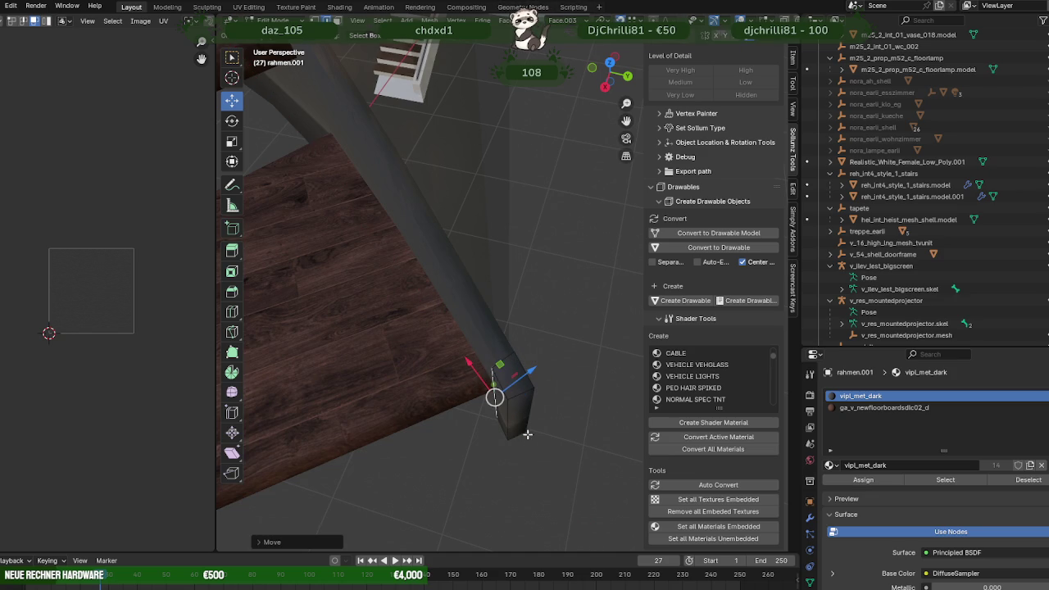
middle_drag(527, 434, 549, 137)
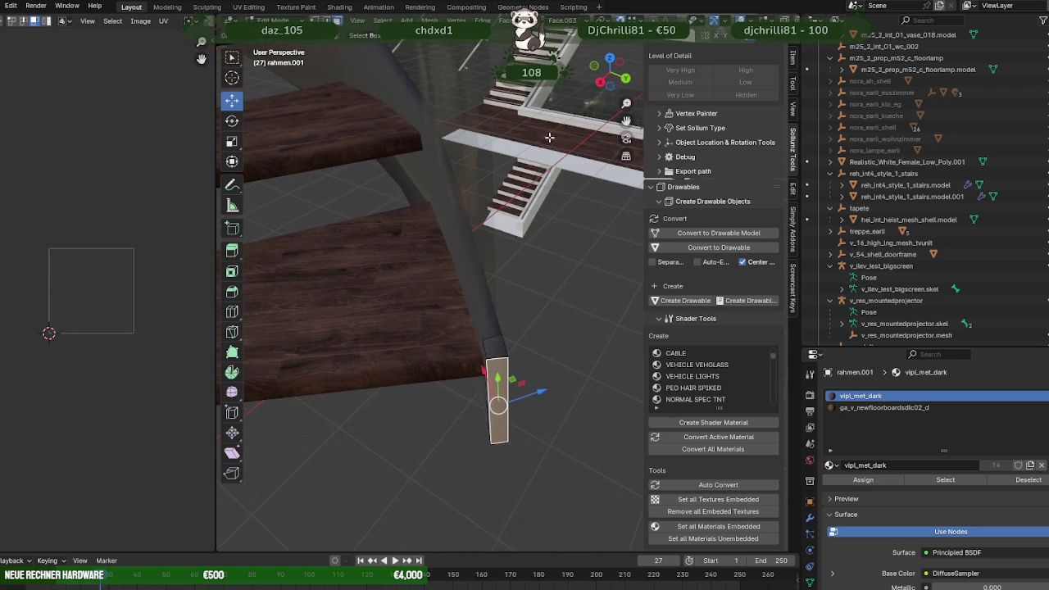
- Create a custom Face transform orientation and move the end piece along its Z axis
click(563, 20)
click(611, 57)
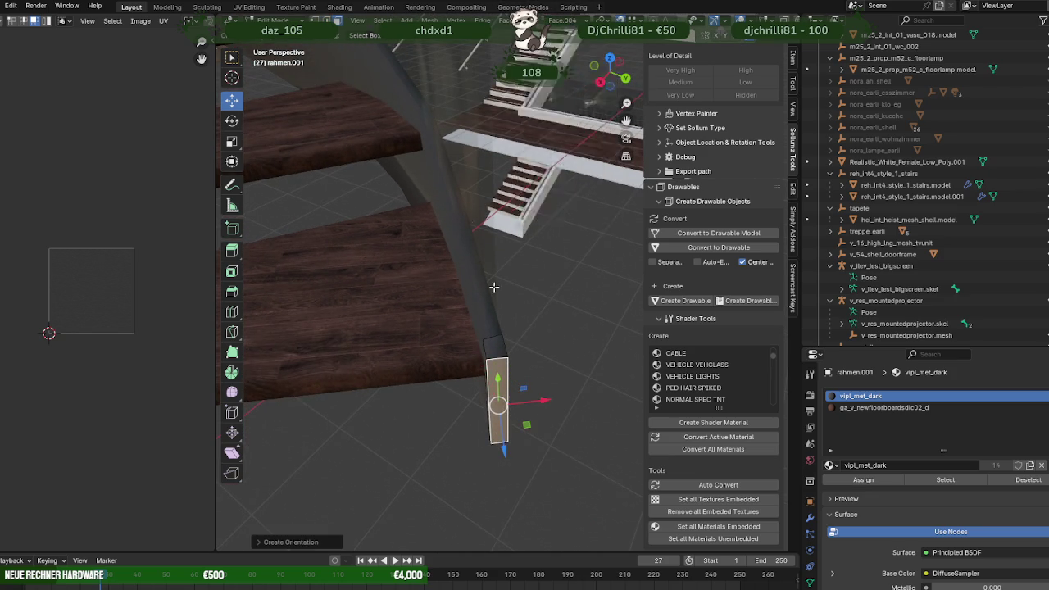
scroll(549, 365, up, 6)
key(g)
key(z)
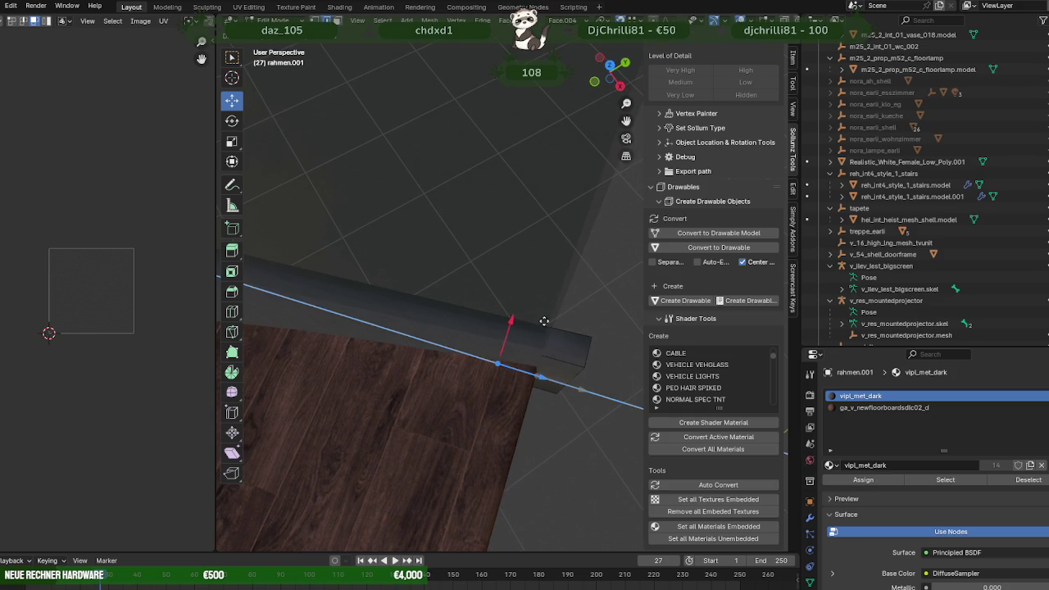
click(543, 320)
- Drop the end piece vertically along Z to the rail's lower end
middle_drag(533, 369, 450, 384)
key(g)
key(x)
key(Escape)
key(g)
key(z)
click(475, 397)
- Select the post's lower face and shift it into place
mouse_move(475, 398)
middle_down()
mouse_move(568, 355)
mouse_move(501, 358)
mouse_move(478, 426)
mouse_move(487, 438)
middle_up()
click(479, 432)
click(488, 423)
drag(486, 438, 507, 435)
- Nudge the post face along X and reposition the post's vertical edge
mouse_move(507, 435)
middle_down()
mouse_move(468, 435)
mouse_move(468, 379)
middle_up()
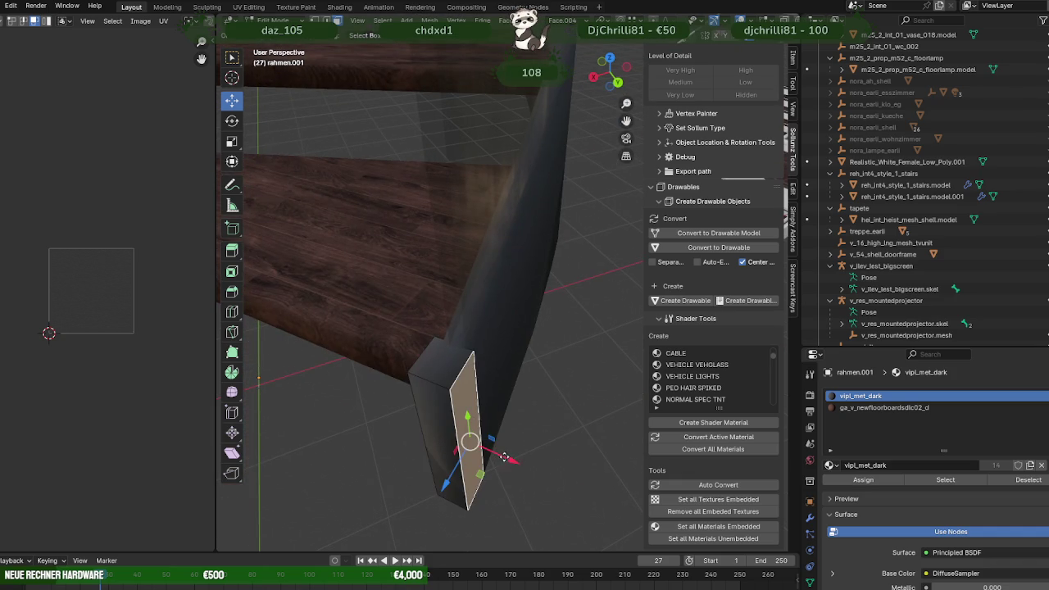
drag(505, 457, 510, 458)
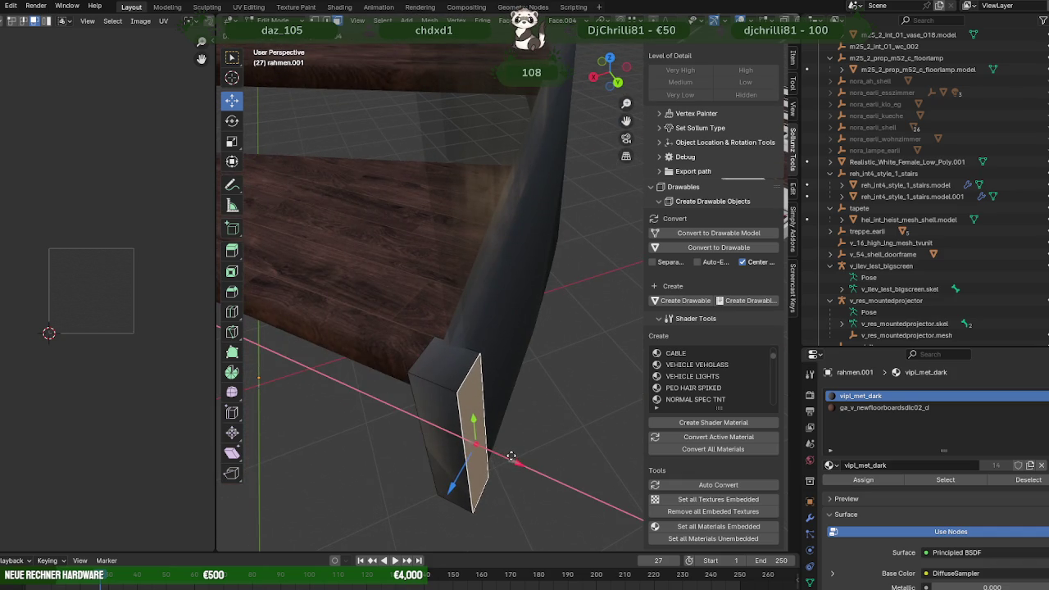
mouse_move(511, 456)
middle_down()
mouse_move(459, 446)
mouse_move(472, 402)
mouse_move(461, 429)
mouse_move(520, 423)
mouse_move(509, 397)
middle_up()
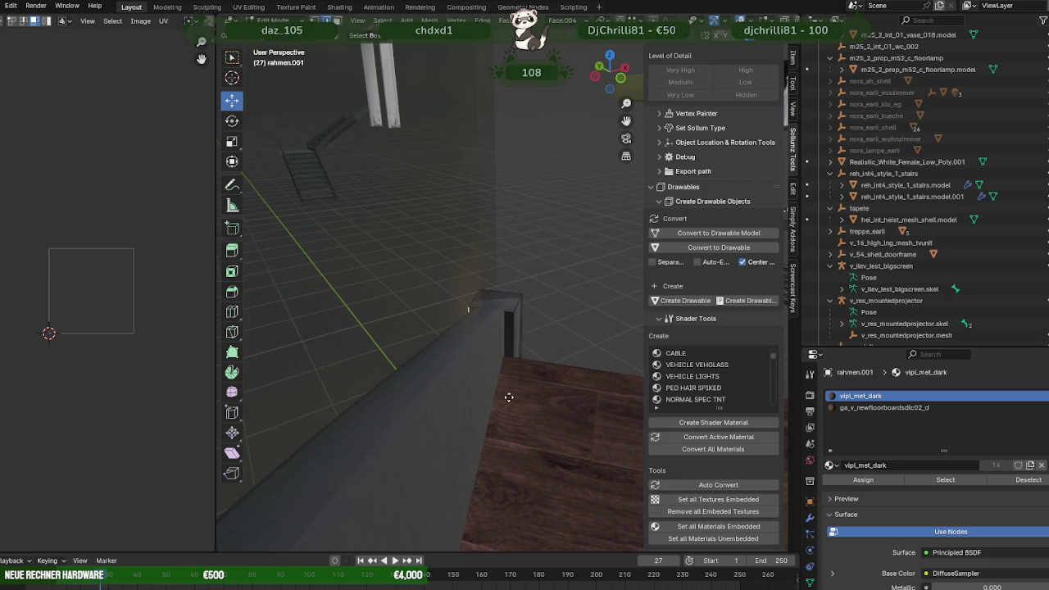
click(521, 328)
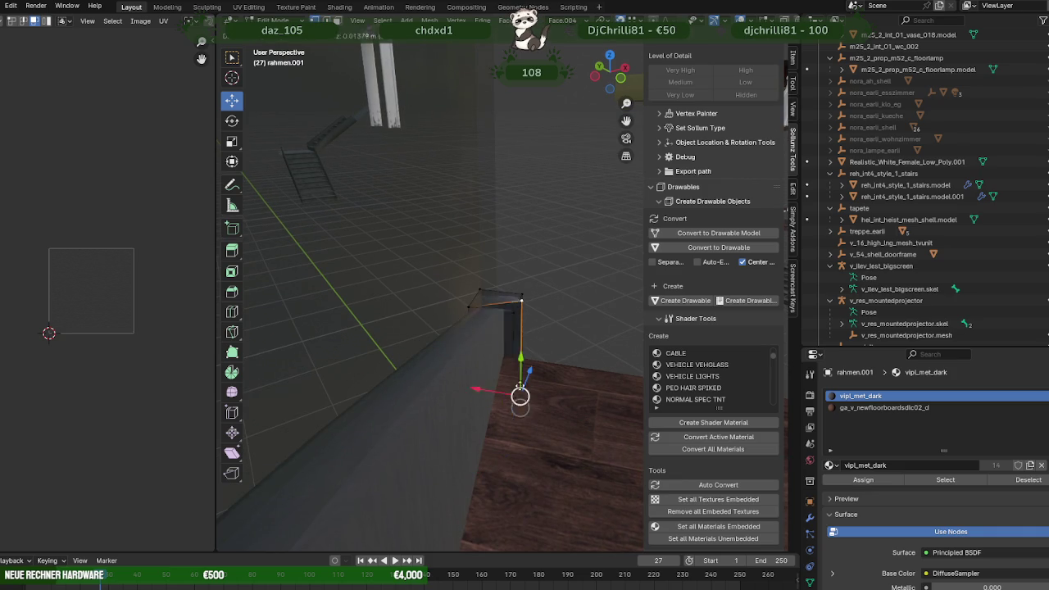
drag(532, 369, 521, 344)
mouse_move(521, 344)
middle_down()
mouse_move(546, 313)
mouse_move(541, 282)
mouse_move(544, 313)
mouse_move(468, 358)
mouse_move(347, 211)
mouse_move(426, 238)
mouse_move(471, 399)
mouse_move(497, 285)
middle_up()
scroll(546, 313, down, 3)
- Raise the post's top face along Z to make the end post taller
click(365, 190)
drag(504, 290, 497, 166)
mouse_move(497, 157)
middle_down()
mouse_move(524, 246)
mouse_move(547, 271)
mouse_move(530, 344)
mouse_move(487, 330)
mouse_move(538, 429)
mouse_move(517, 349)
mouse_move(486, 309)
mouse_move(461, 235)
mouse_move(468, 344)
mouse_move(389, 217)
middle_up()
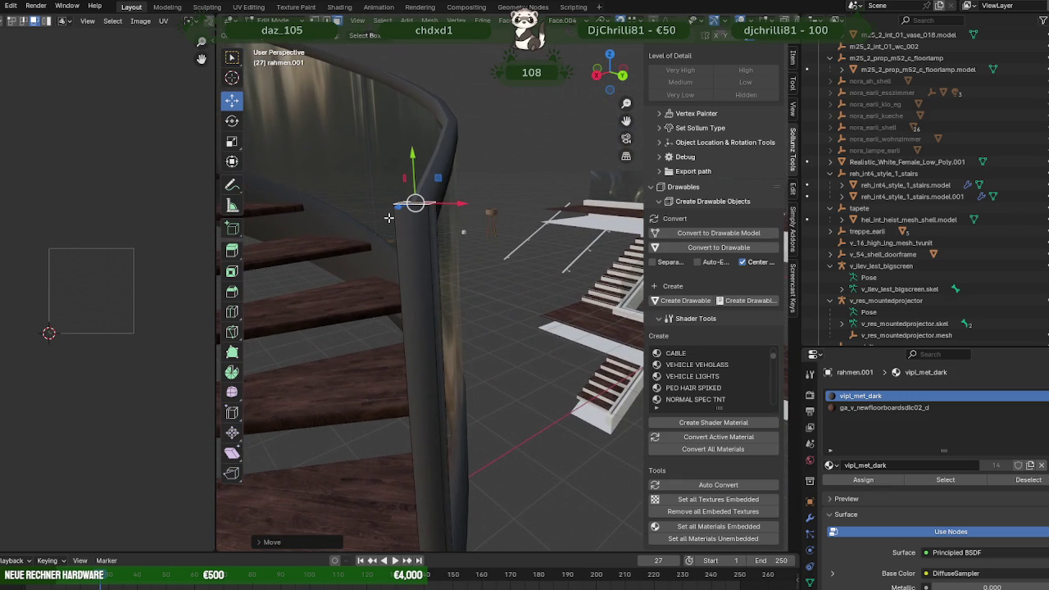
drag(415, 168, 418, 168)
mouse_move(418, 168)
middle_down()
mouse_move(369, 241)
mouse_move(394, 198)
mouse_move(344, 169)
mouse_move(459, 229)
mouse_move(535, 187)
mouse_move(491, 235)
middle_up()
- Move a corner of the rail's end cap along the Z axis
key(Tab)
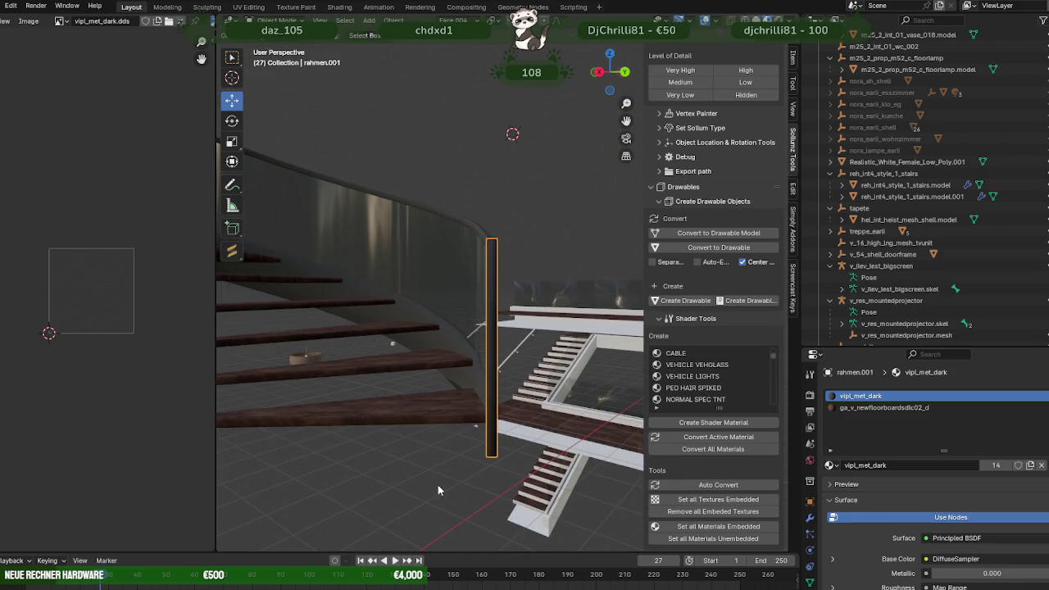
mouse_move(471, 399)
middle_down()
mouse_move(497, 444)
mouse_move(494, 343)
mouse_move(510, 401)
mouse_move(539, 412)
mouse_move(526, 382)
middle_up()
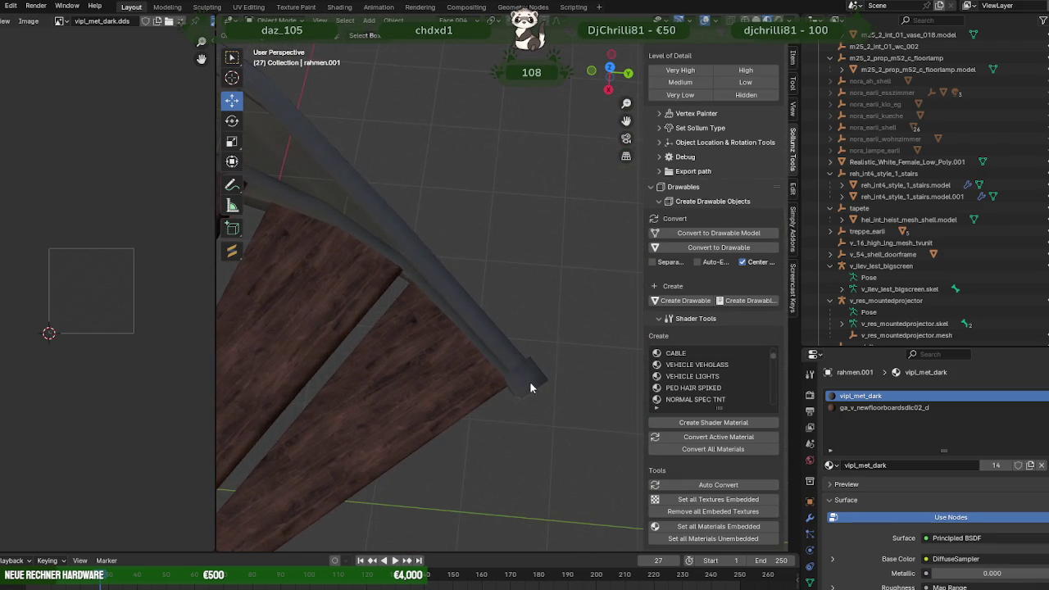
key(Tab)
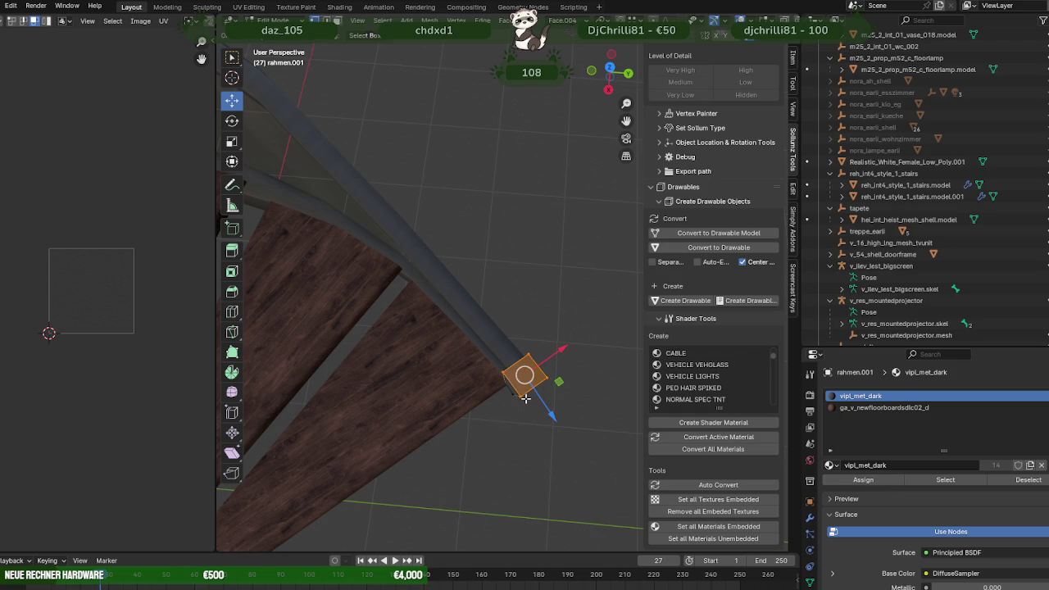
click(516, 397)
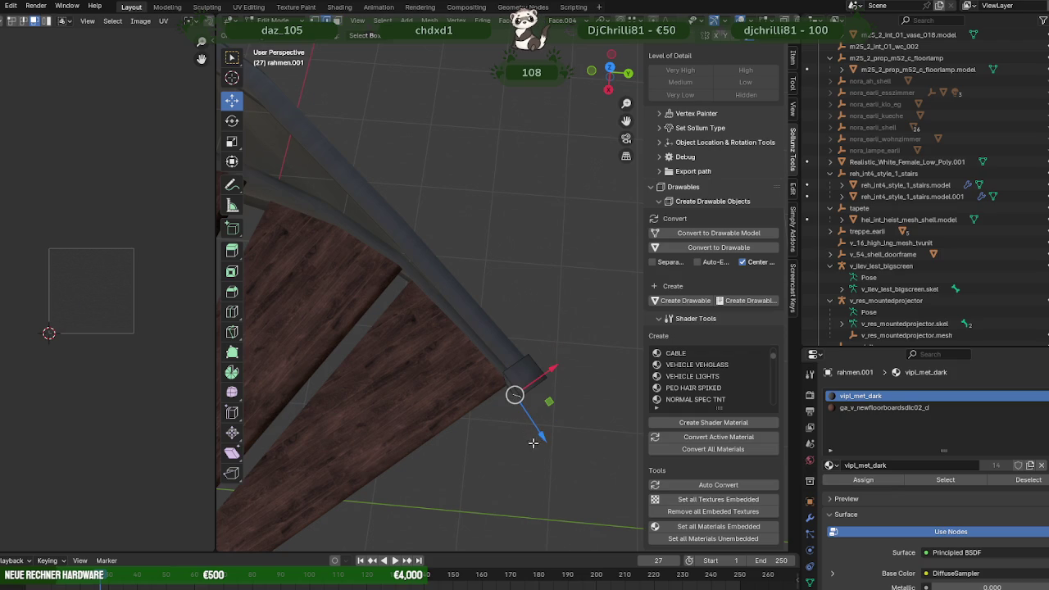
drag(549, 439, 548, 381)
- From a top-down X-ray view, move the cap's hidden corner vertex along Z
middle_drag(508, 405, 428, 396)
mouse_move(473, 368)
middle_down()
mouse_move(515, 297)
mouse_move(484, 317)
middle_up()
scroll(485, 317, up, 1)
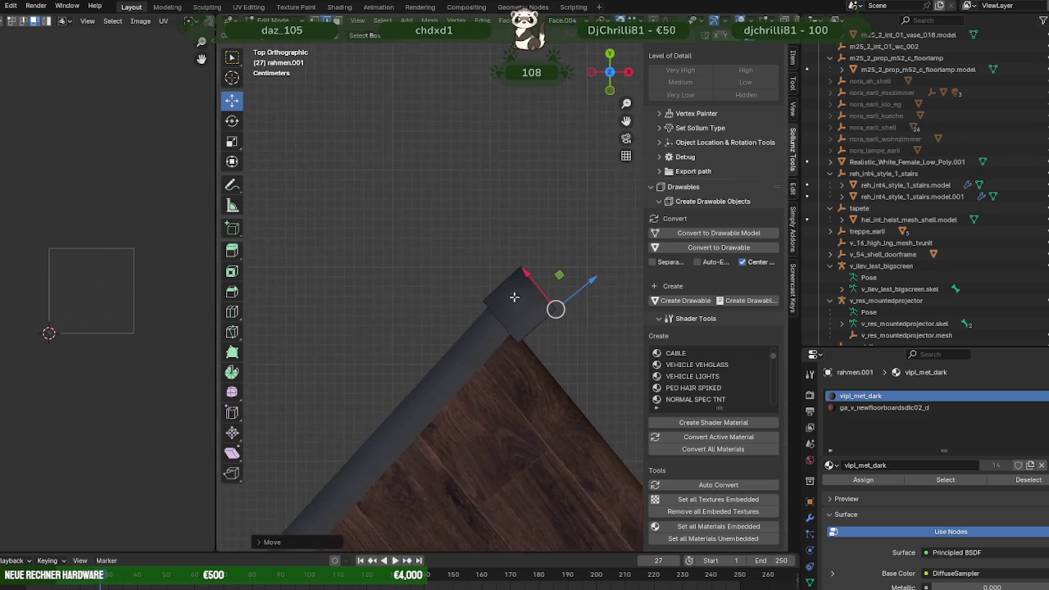
scroll(491, 328, up, 2)
scroll(496, 335, up, 2)
click(484, 322)
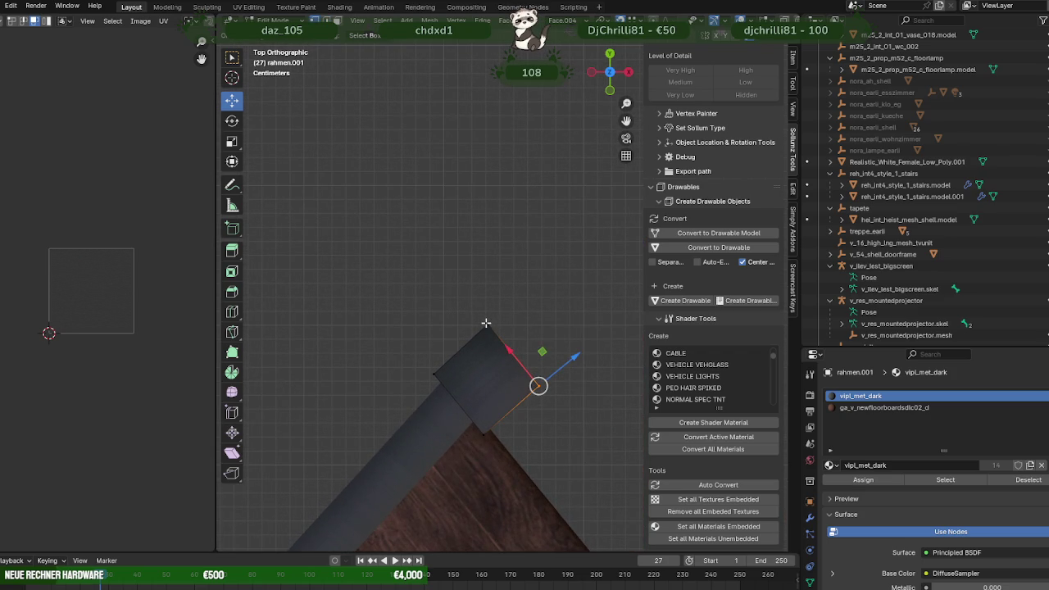
key(alt+z)
click(486, 321)
key(alt+z)
key(g)
key(z)
click(540, 385)
- Snap two more cap vertices onto the rail corner and edge, along X and Z
key(alt+z)
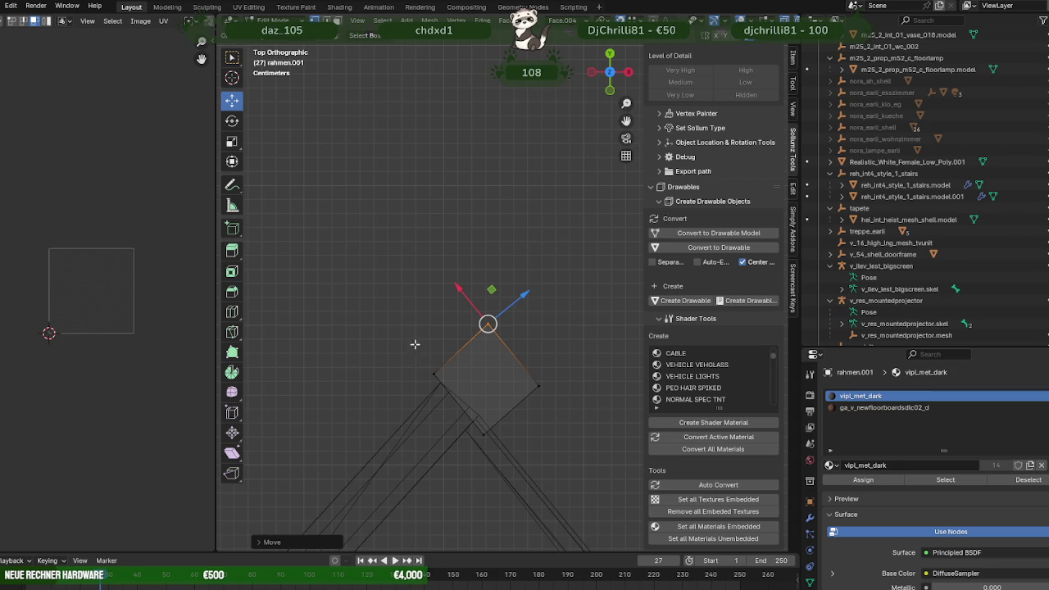
click(432, 370)
key(alt+z)
key(g)
key(x)
click(477, 326)
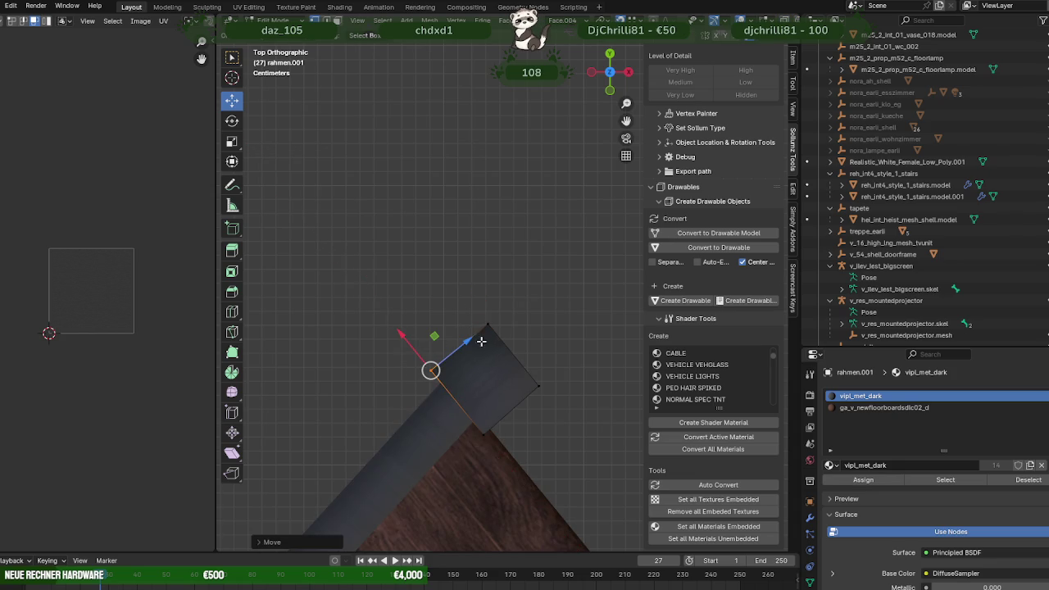
shift+middle_drag(507, 376, 497, 357)
key(alt+z)
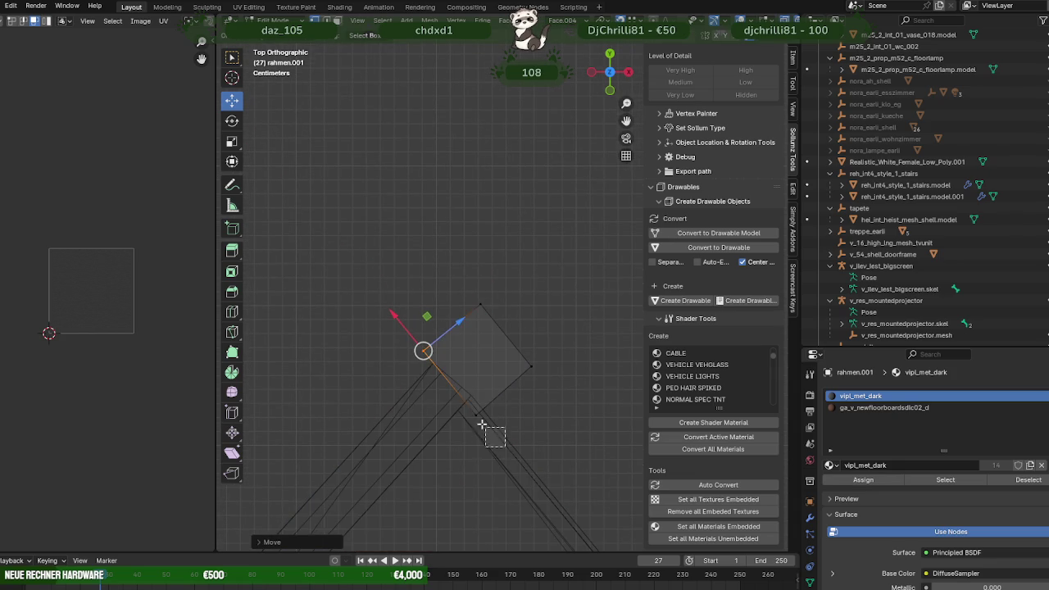
click(472, 432)
key(alt+z)
key(g)
key(z)
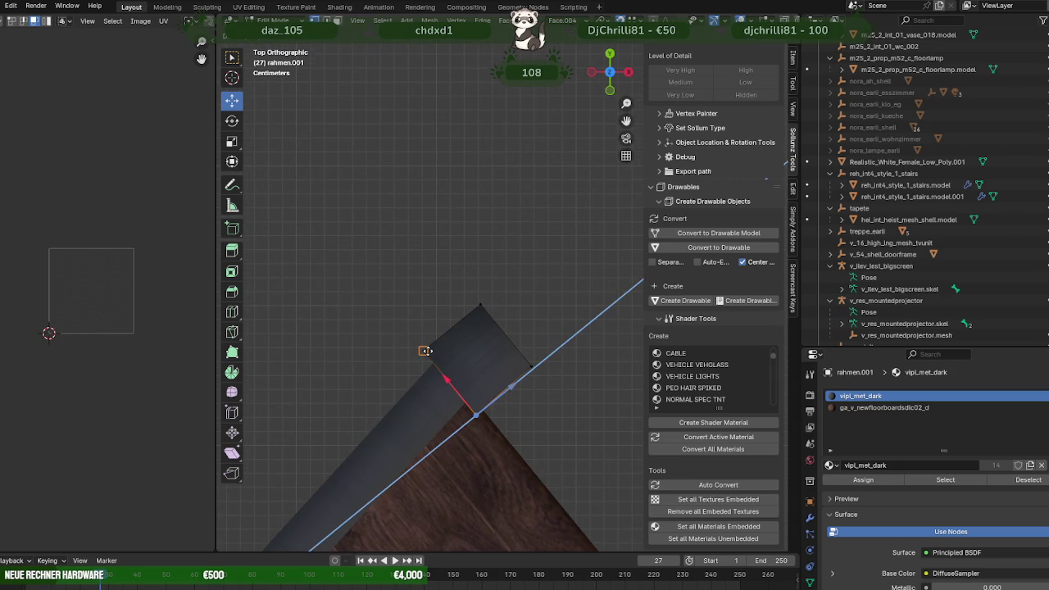
click(425, 350)
- Slide the last cap corners along X onto the rail edge, then leave Edit Mode
key(g)
key(x)
click(477, 362)
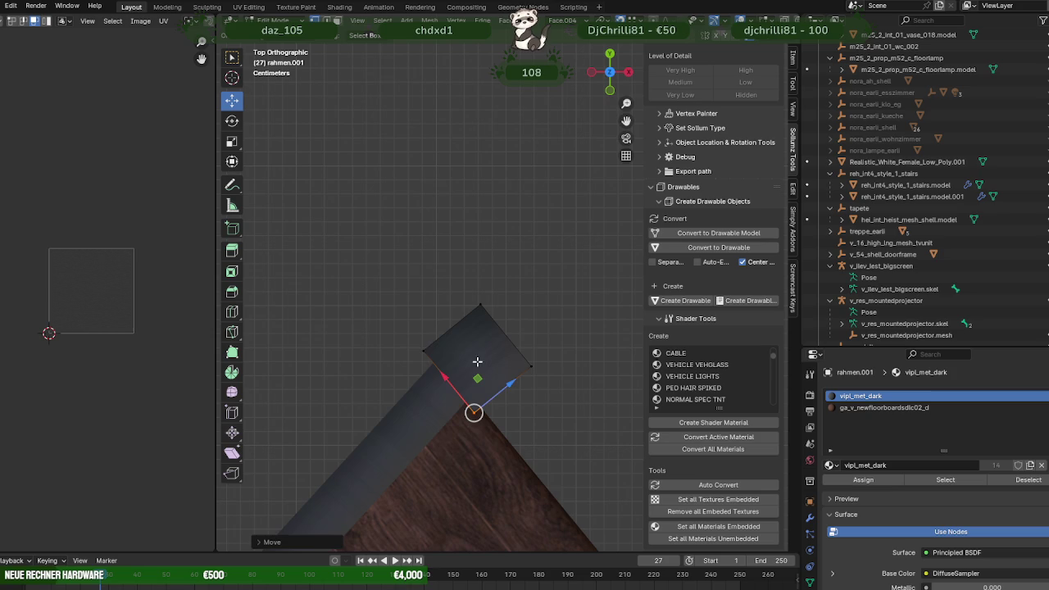
click(424, 347)
key(g)
key(x)
click(482, 298)
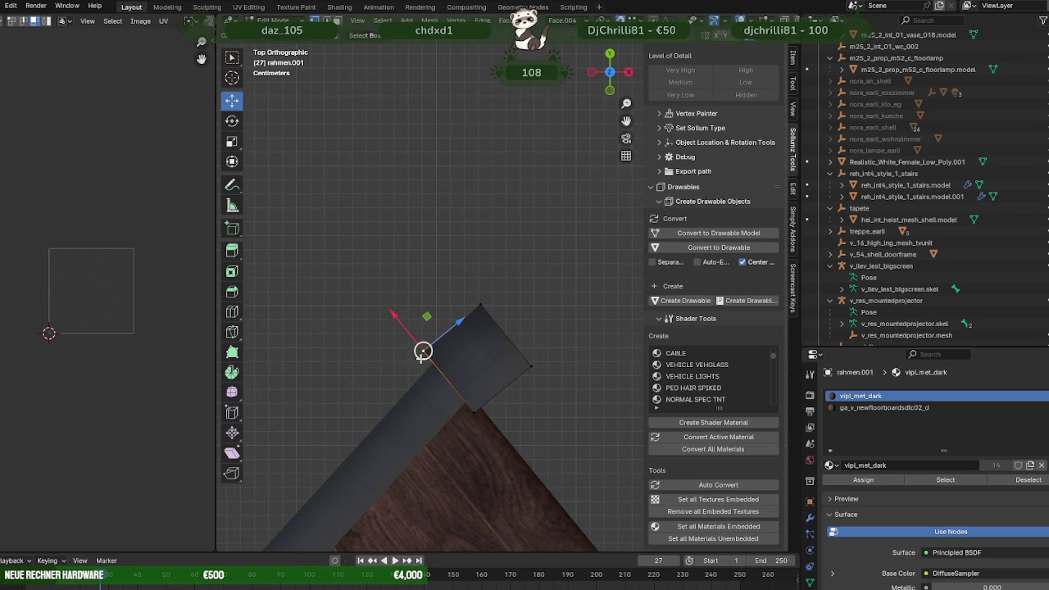
key(shift+z)
key(shift+z)
key(Tab)
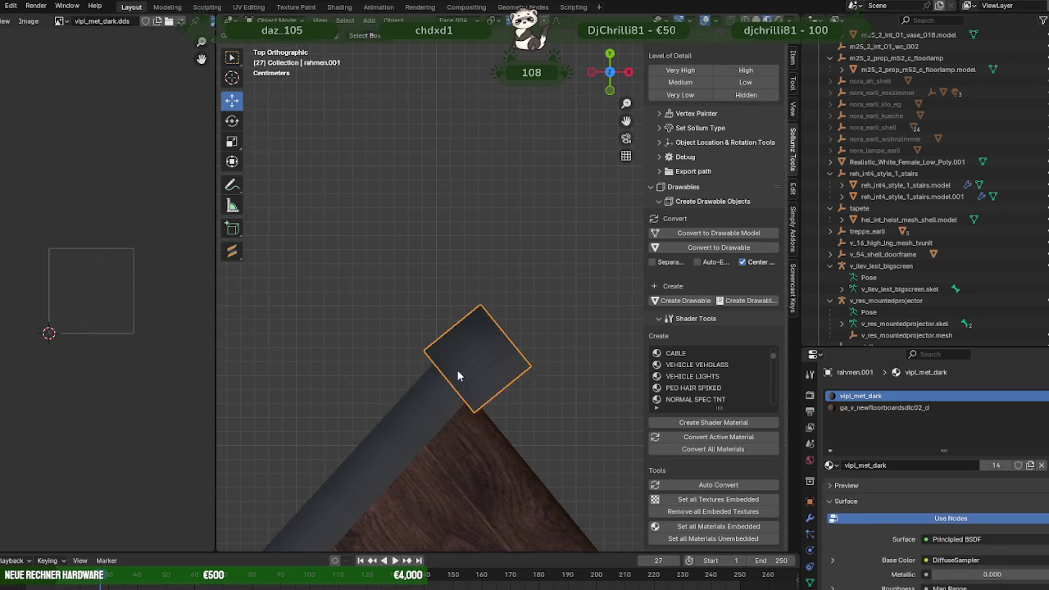
- Select the upright end post's geometry in rahmen.001's Edit Mode
scroll(541, 376, down, 2)
mouse_move(541, 376)
middle_down()
mouse_move(348, 299)
mouse_move(503, 363)
middle_up()
scroll(546, 406, down, 3)
mouse_move(545, 406)
middle_down()
mouse_move(535, 380)
mouse_move(397, 331)
mouse_move(381, 313)
mouse_move(528, 353)
mouse_move(499, 332)
mouse_move(470, 341)
middle_up()
scroll(529, 353, up, 2)
click(500, 331)
scroll(514, 323, down, 3)
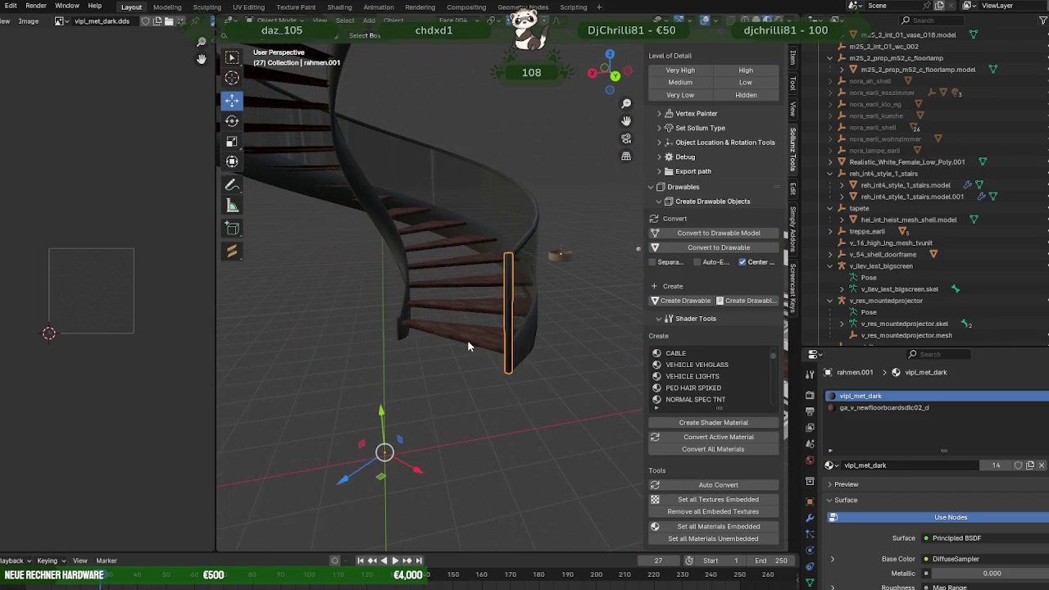
key(Tab)
click(507, 318)
click(475, 330)
click(504, 309)
- Duplicate the end post and move the copy to the handrail's other end
key(shift+d)
key(Escape)
scroll(501, 285, down, 3)
drag(508, 250, 508, 238)
middle_drag(498, 293, 500, 315)
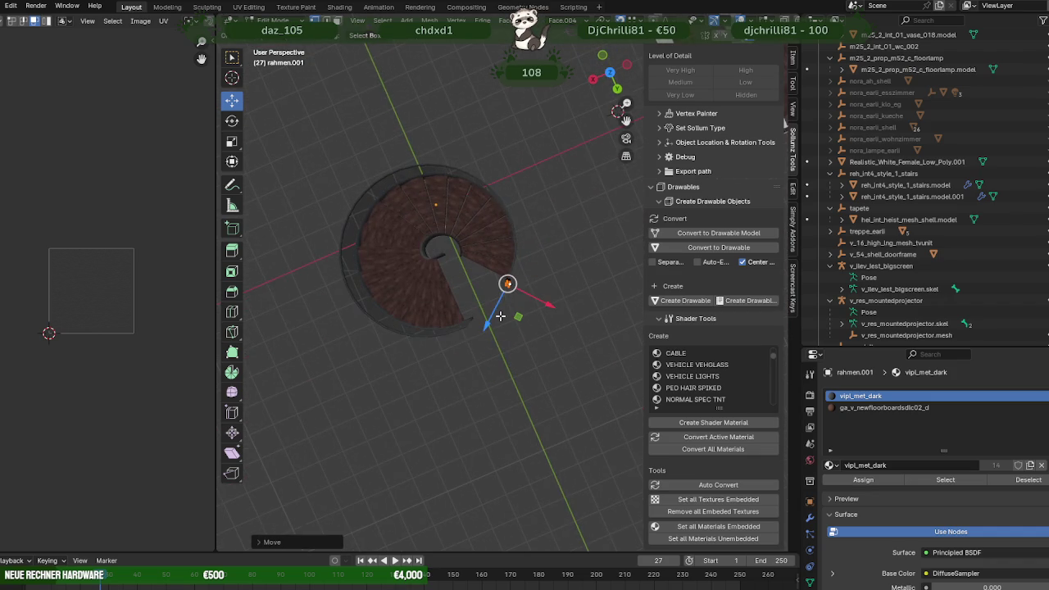
scroll(501, 315, up, 3)
drag(518, 317, 433, 408)
key(KP_Decimal)
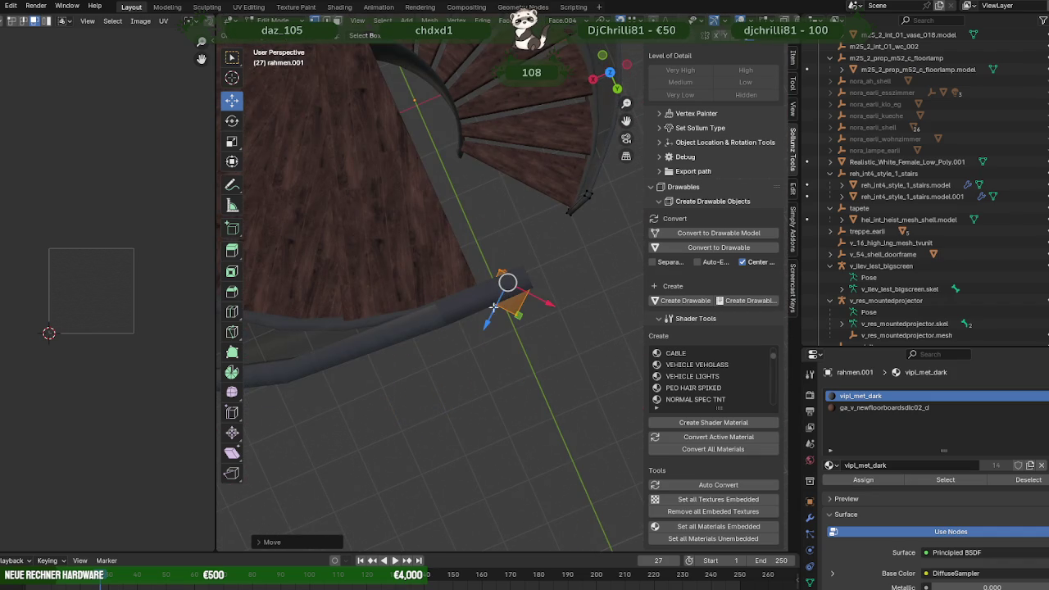
- In Top Ortho view, rotate the copied post to follow the rail's direction
mouse_move(492, 306)
middle_down()
mouse_move(566, 212)
mouse_move(606, 220)
middle_up()
key(KP_7)
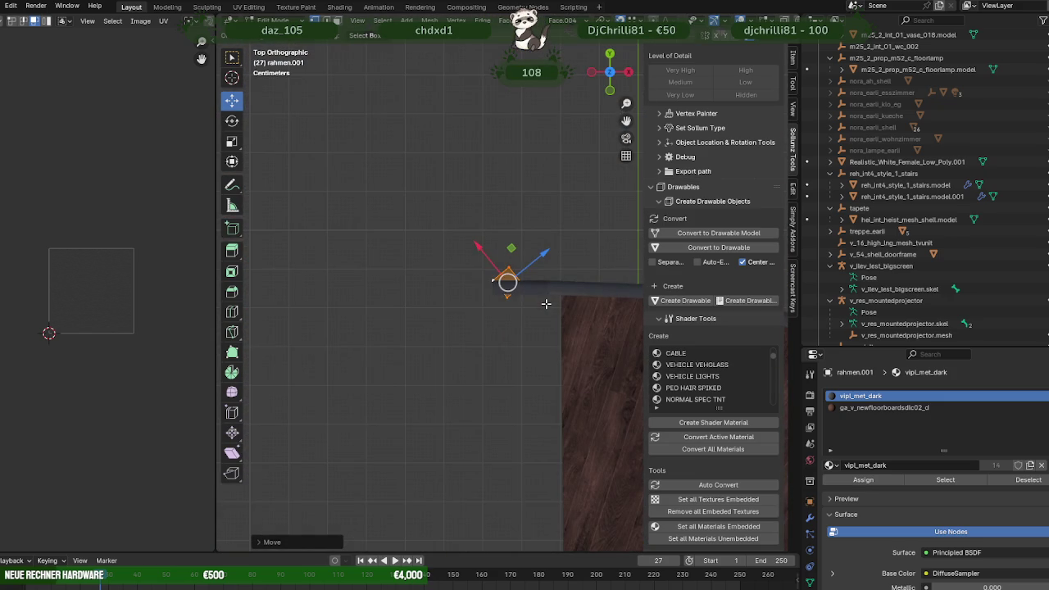
key(shift+space)
key(r)
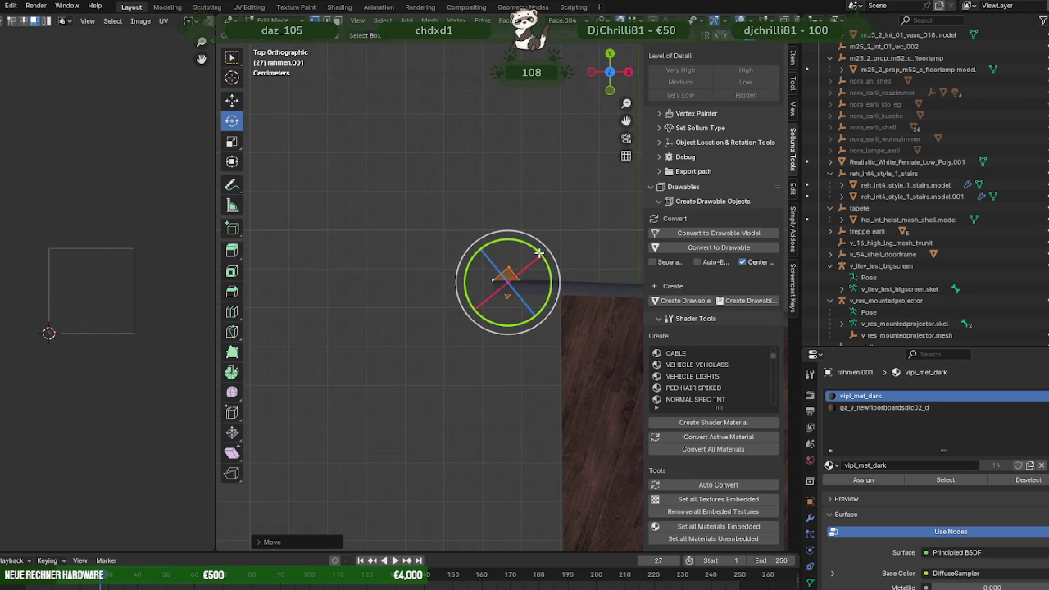
drag(546, 255, 550, 275)
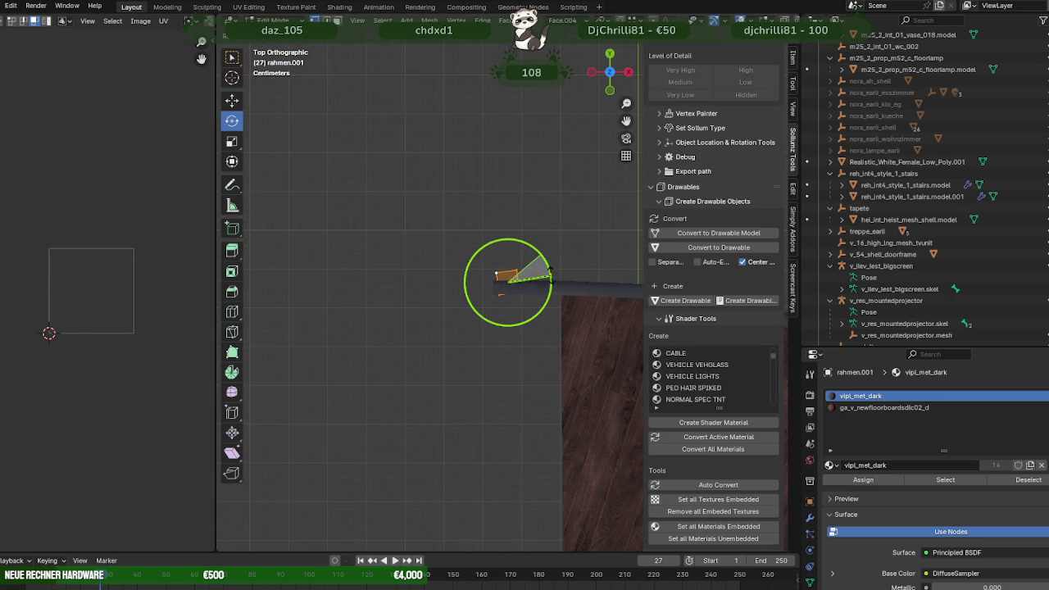
drag(548, 282, 546, 279)
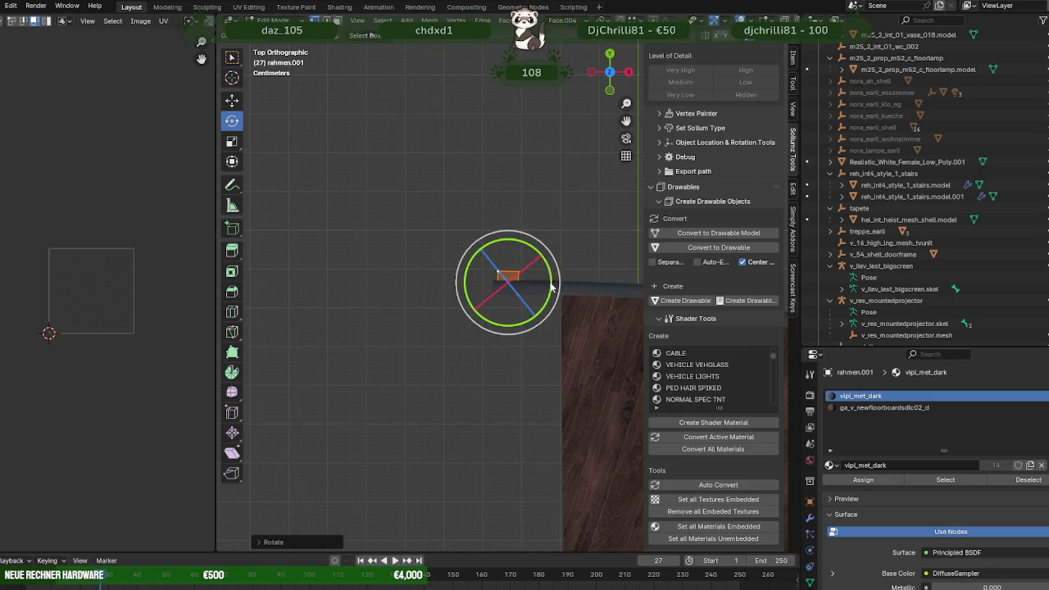
- Create the custom Face.005 transform orientation from the selected face
key(g)
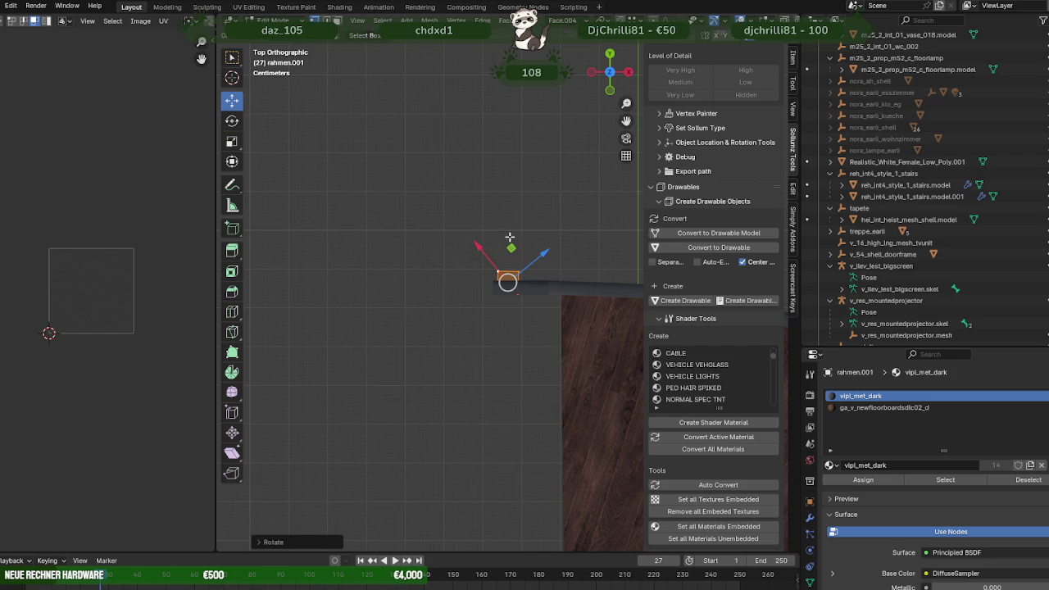
click(562, 20)
click(607, 60)
mouse_move(506, 277)
middle_down()
mouse_move(522, 293)
mouse_move(508, 274)
middle_up()
- Create a custom orientation from the selected face and box-select the end post's faces in wireframe
key(alt+a)
click(566, 19)
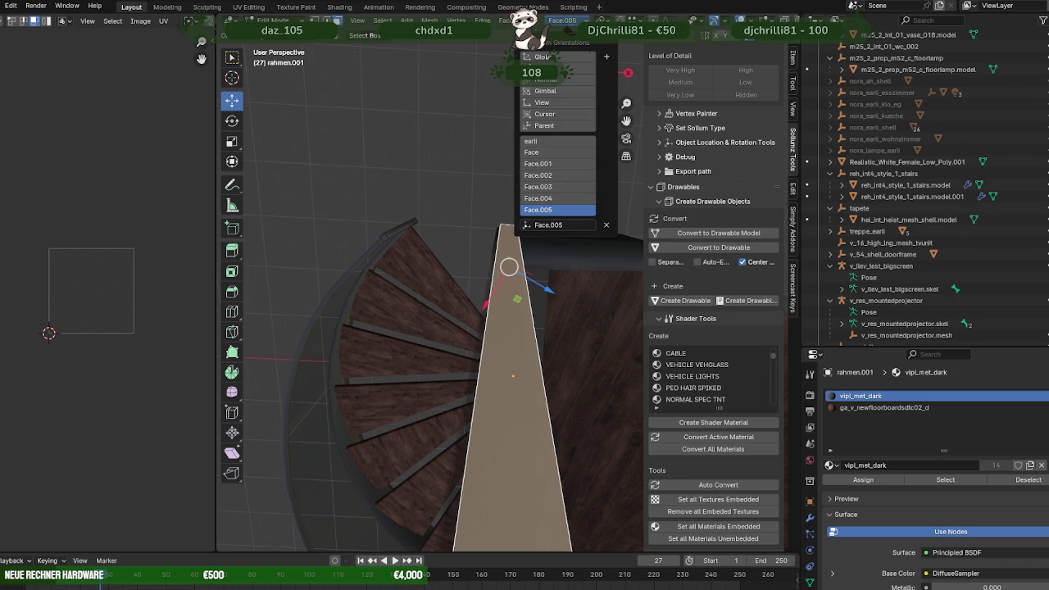
click(607, 54)
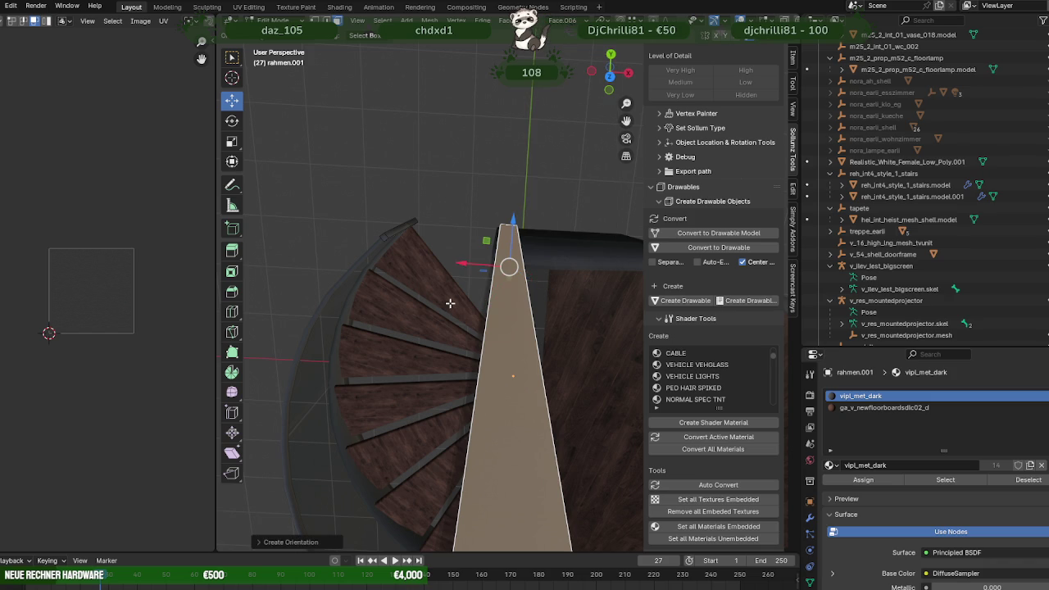
key(shift+z)
middle_drag(453, 312, 457, 178)
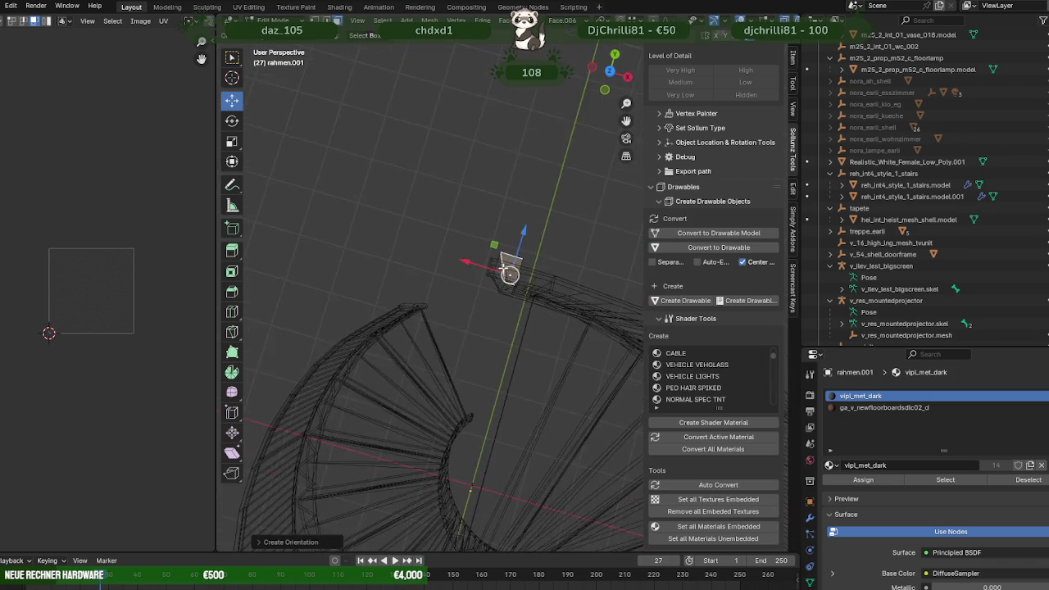
drag(457, 178, 535, 325)
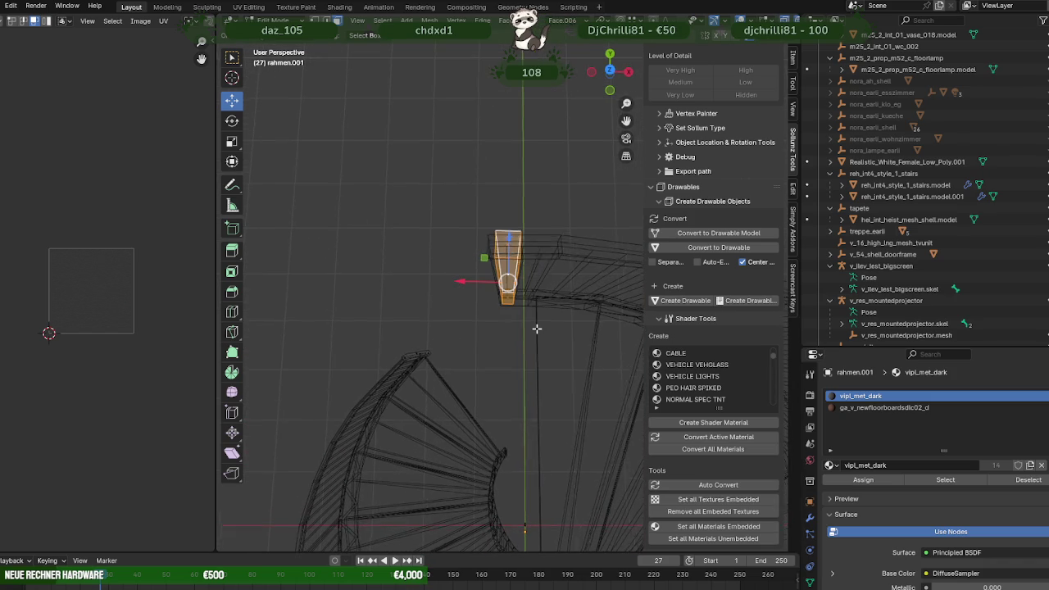
key(shift+z)
middle_drag(500, 285, 503, 279)
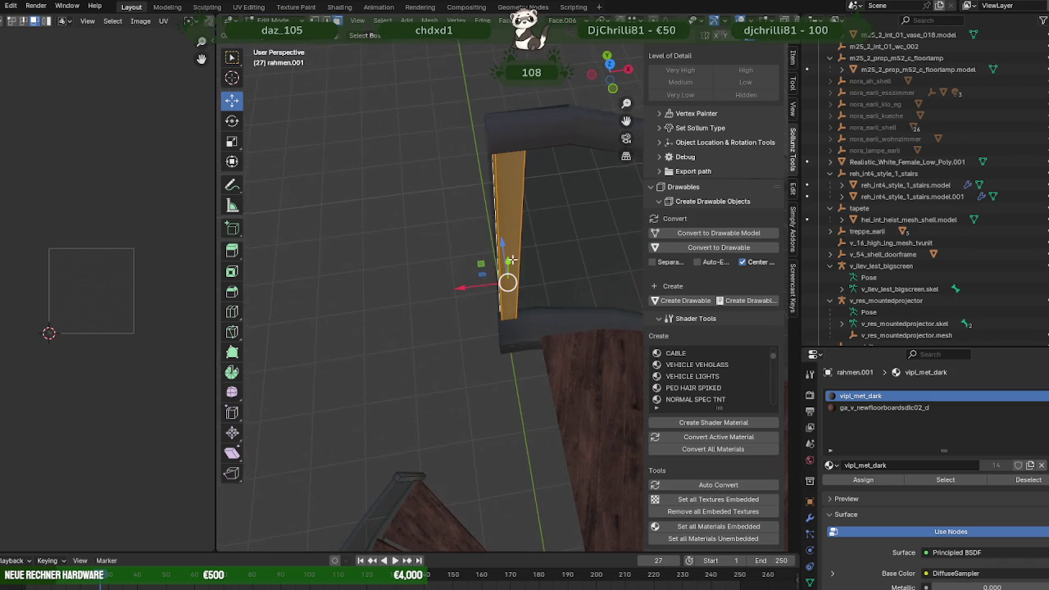
- Slide the end post along X until it sits flush against the handrail's end
key(g)
key(x)
click(461, 292)
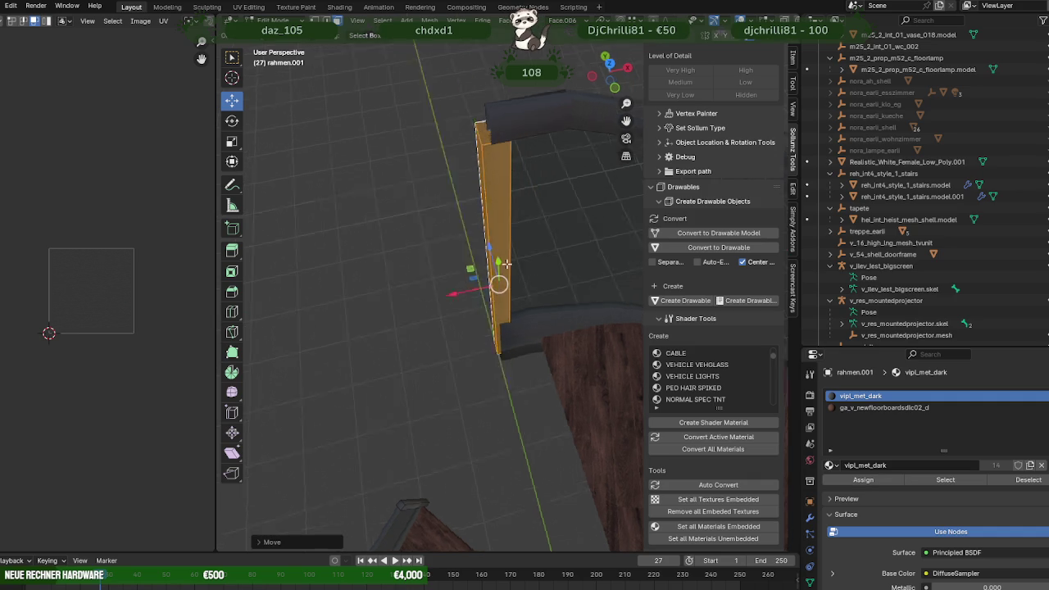
middle_drag(461, 291, 480, 289)
drag(480, 289, 483, 289)
middle_drag(482, 288, 508, 355)
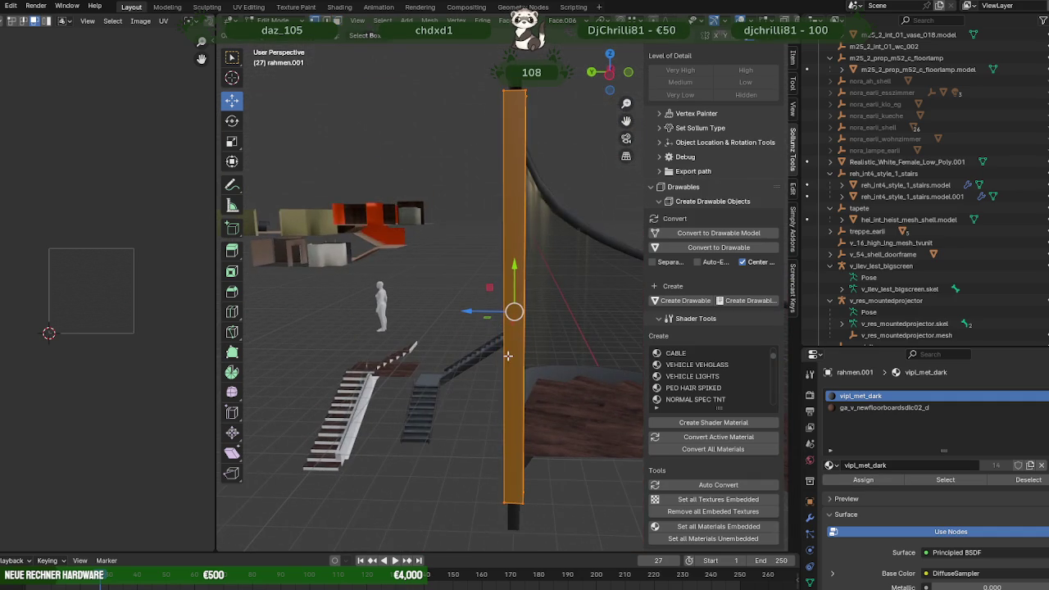
key(shift+z)
middle_drag(462, 55, 499, 103)
key(shift+z)
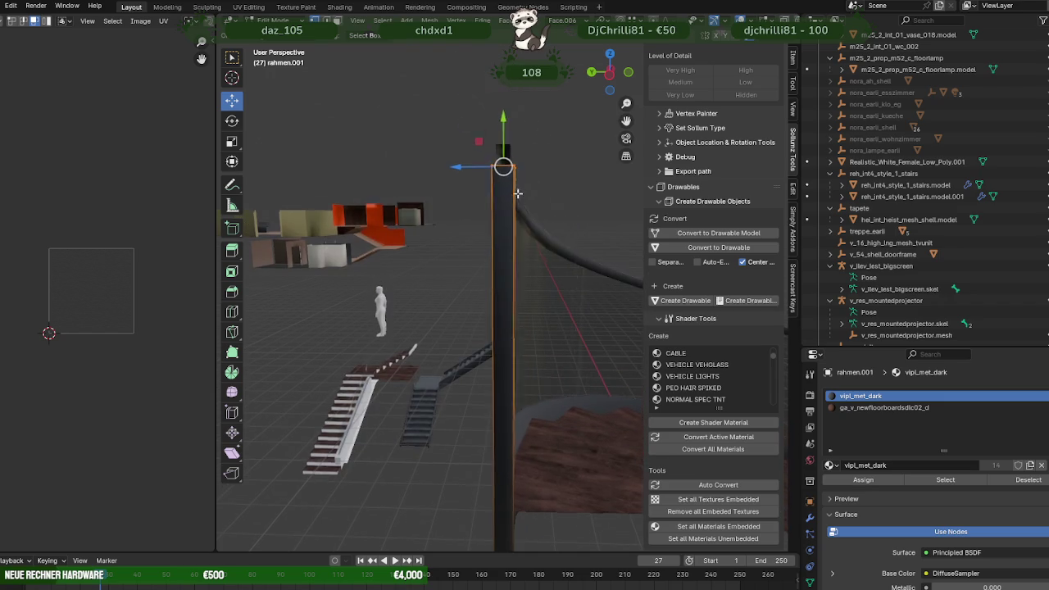
drag(499, 103, 499, 99)
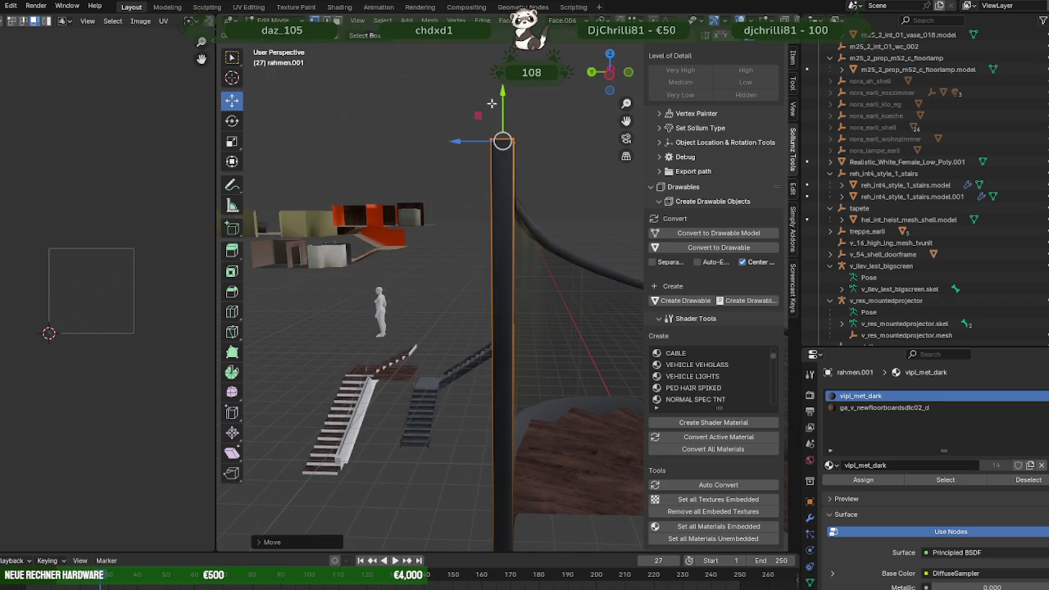
- Lower the post vertically to the right height and return to object mode
mouse_move(499, 98)
middle_down()
mouse_move(596, 298)
mouse_move(475, 230)
mouse_move(498, 216)
mouse_move(503, 316)
mouse_move(448, 288)
mouse_move(502, 352)
mouse_move(415, 351)
middle_up()
key(shift+z)
scroll(499, 295, up, 3)
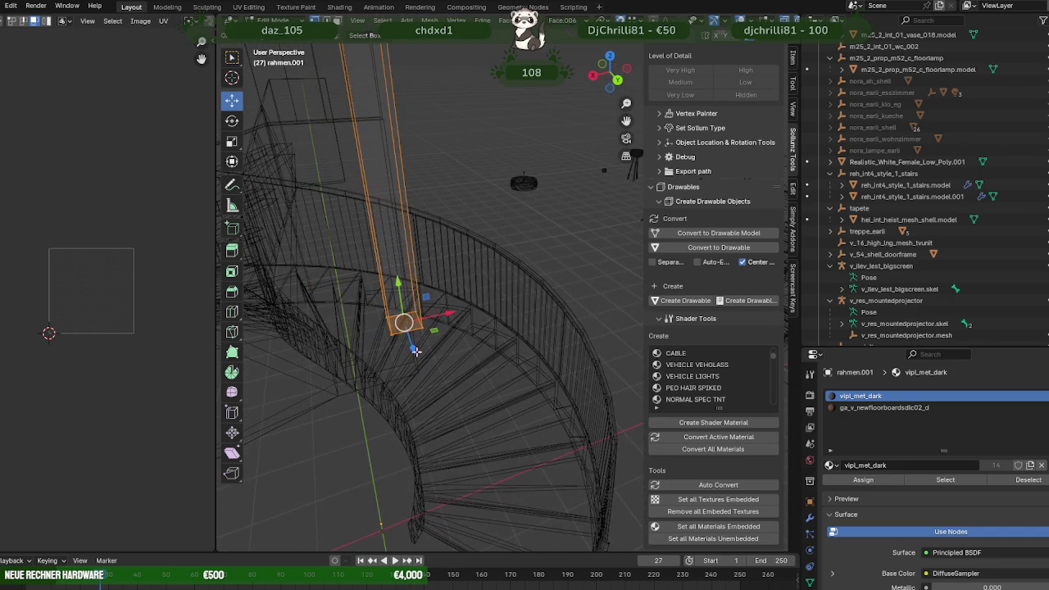
drag(405, 300, 416, 380)
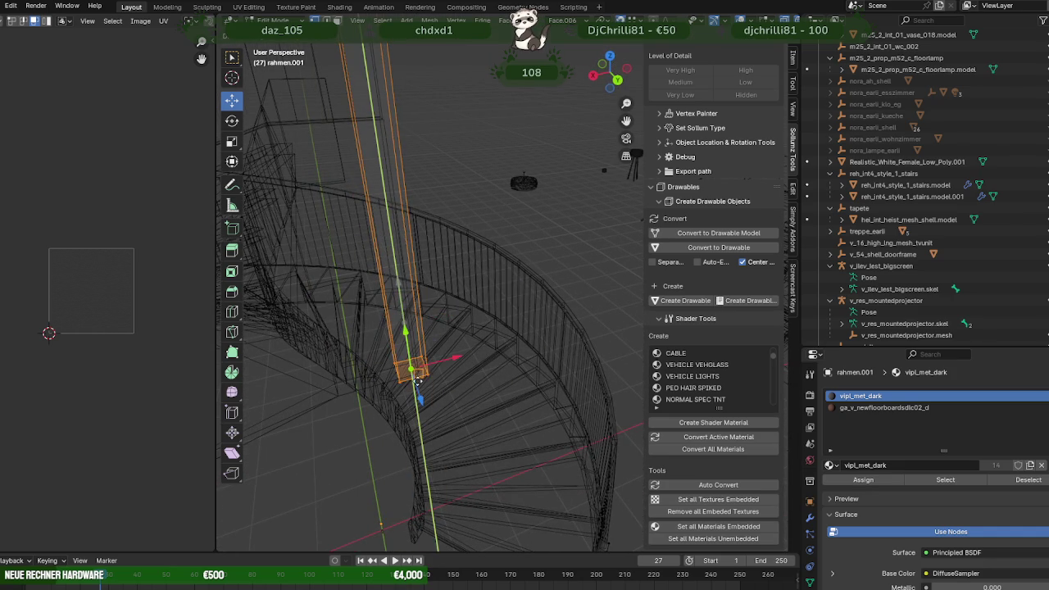
middle_drag(416, 380, 445, 366)
key(shift+z)
scroll(445, 366, down, 3)
key(Tab)
scroll(492, 393, down, 2)
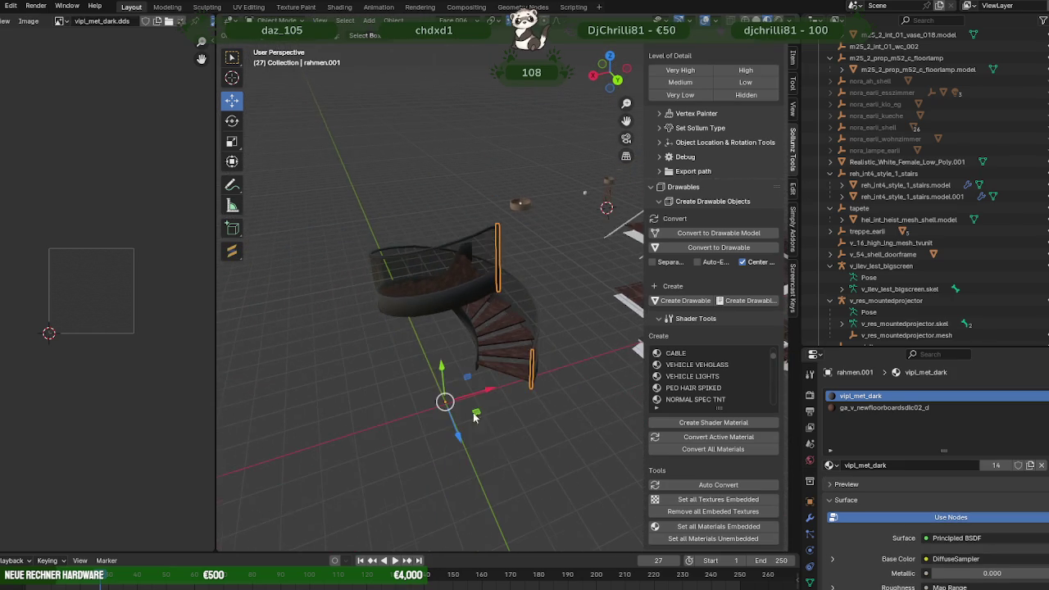
- Select the end post, spiral handrail and glass balustrade panel together
middle_drag(517, 437, 467, 394)
scroll(467, 394, up, 3)
middle_drag(505, 310, 487, 202)
scroll(487, 202, up, 3)
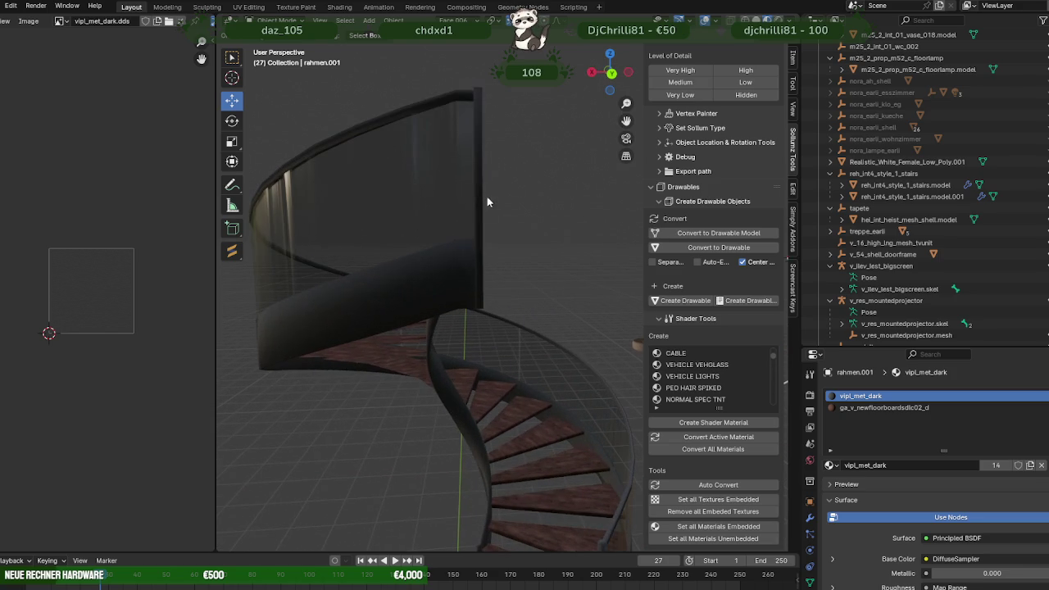
click(480, 154)
shift+click(461, 92)
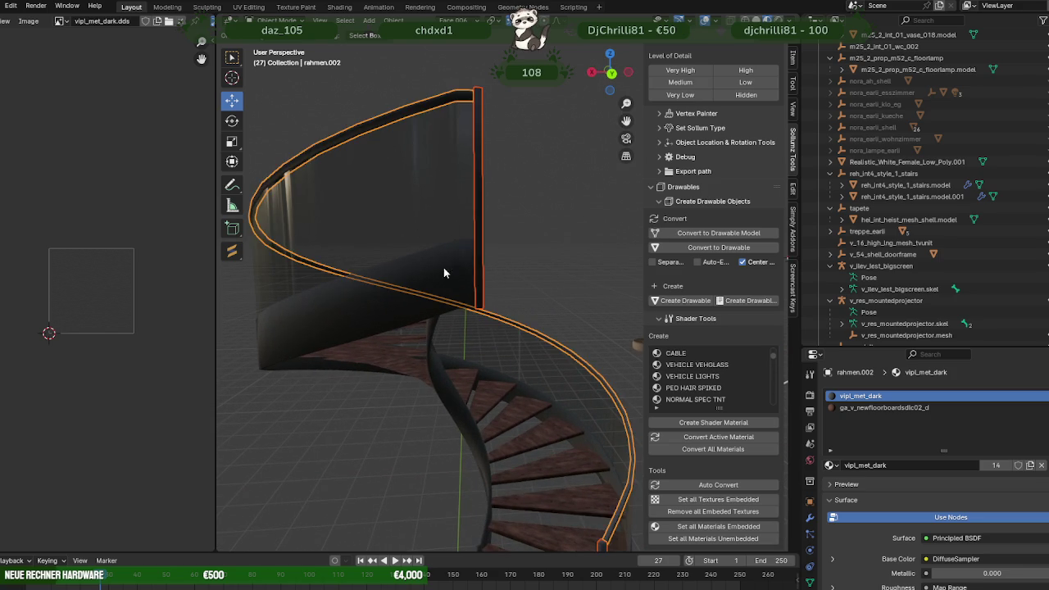
scroll(443, 267, down, 3)
right_click(546, 242)
click(477, 239)
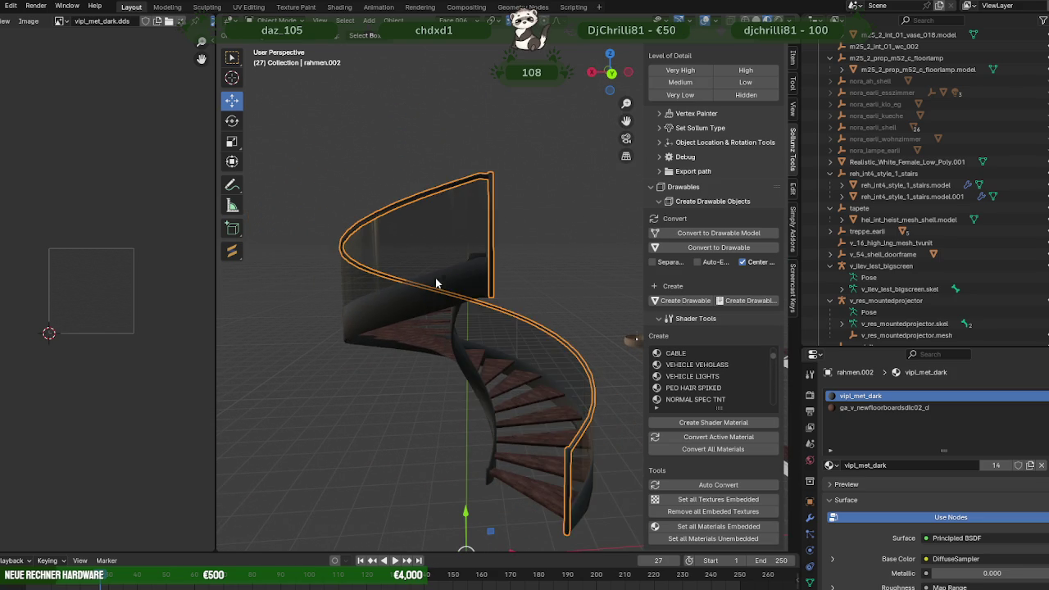
right_click(427, 303)
click(473, 246)
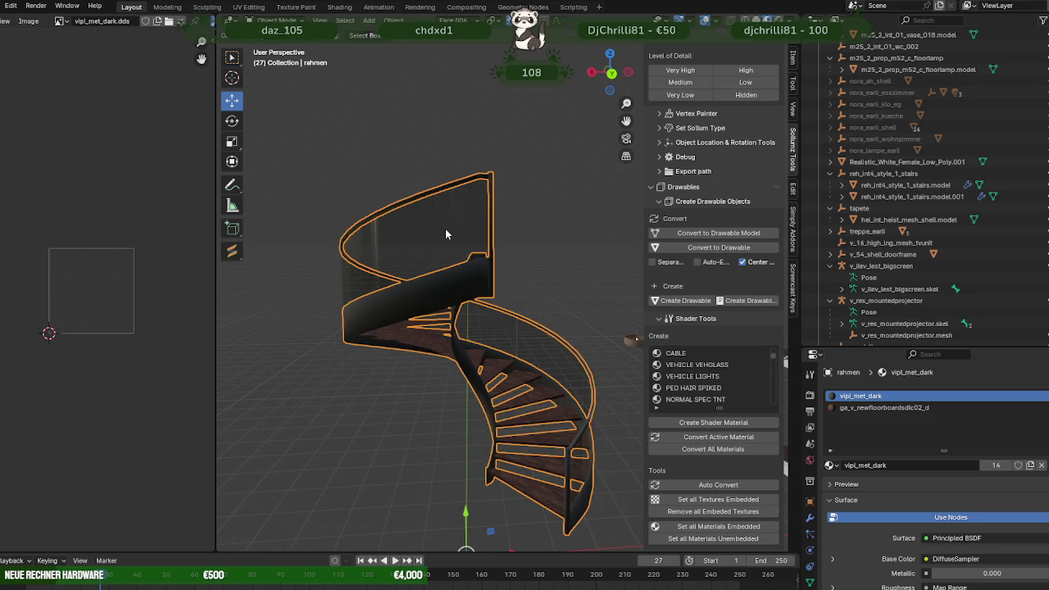
- Add the stair steps to the selection and join everything into the rahmen mesh
mouse_move(486, 292)
middle_down()
mouse_move(480, 350)
mouse_move(565, 335)
middle_up()
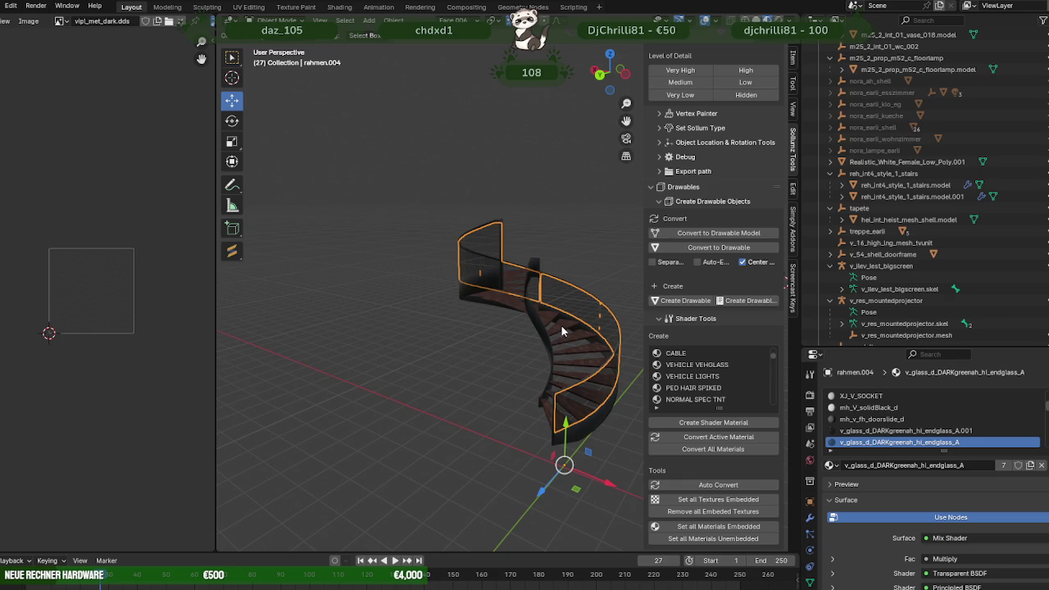
shift+click(561, 326)
right_click(456, 364)
click(429, 364)
- Reset the custom normal vectors on all of rahmen's geometry, then return to object mode
key(Tab)
key(a)
key(alt+n)
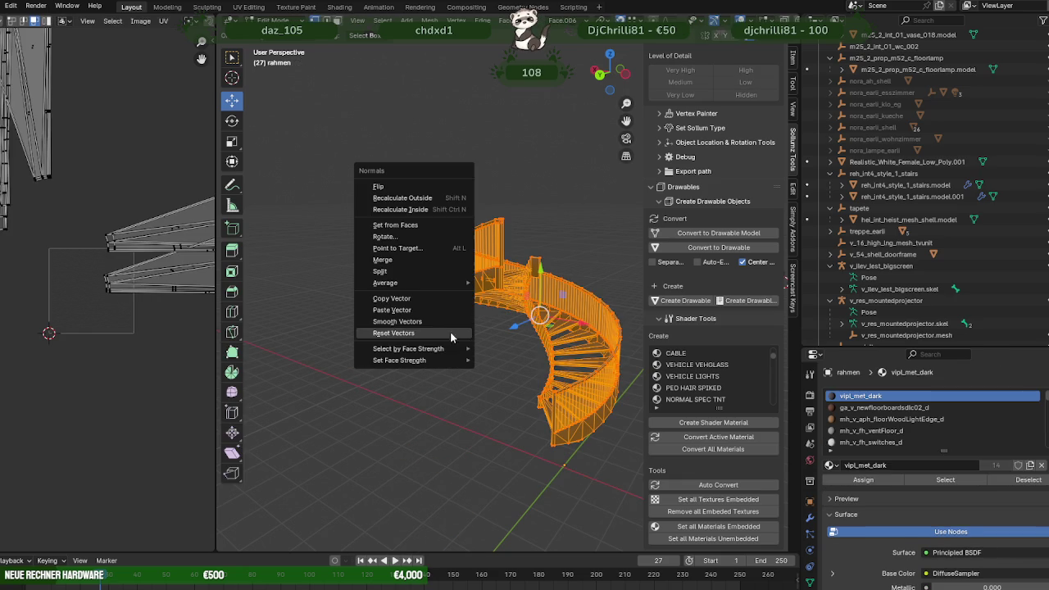
click(401, 333)
key(alt+n)
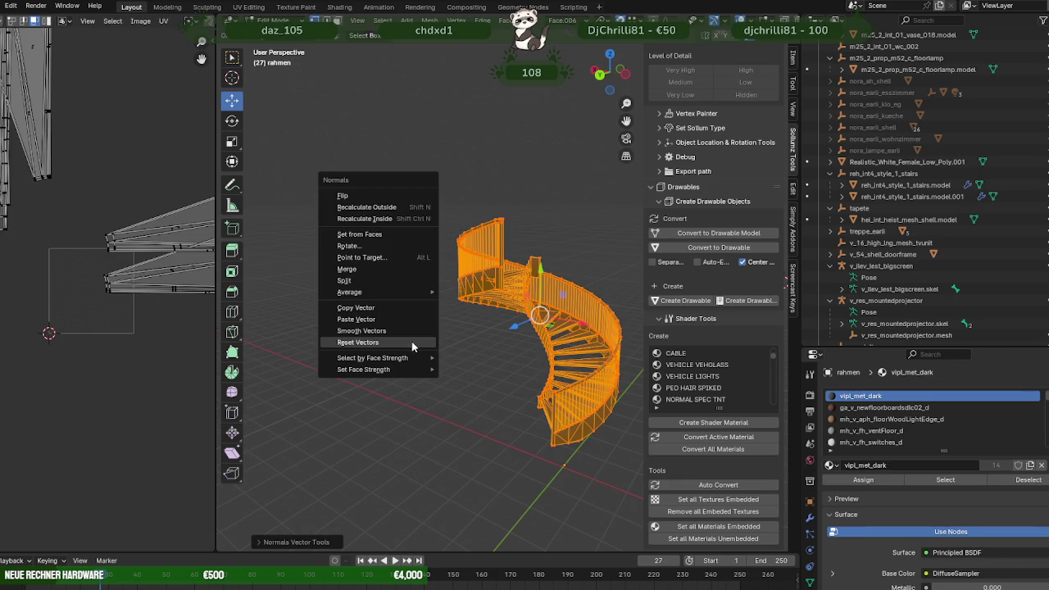
click(387, 342)
key(Tab)
key(alt+a)
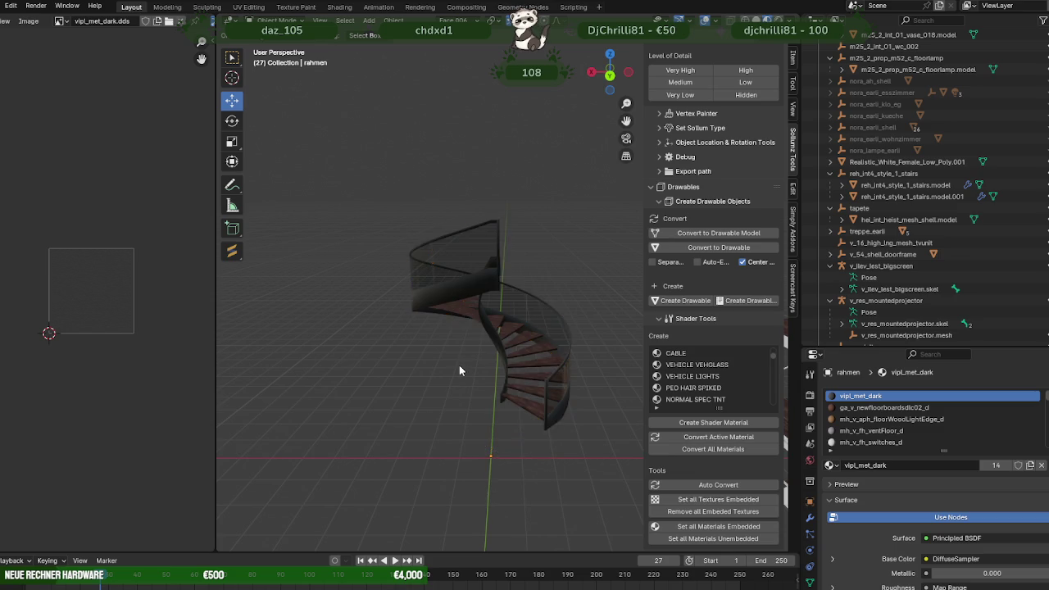
mouse_move(464, 367)
middle_down()
mouse_move(626, 344)
mouse_move(361, 343)
mouse_move(384, 358)
middle_up()
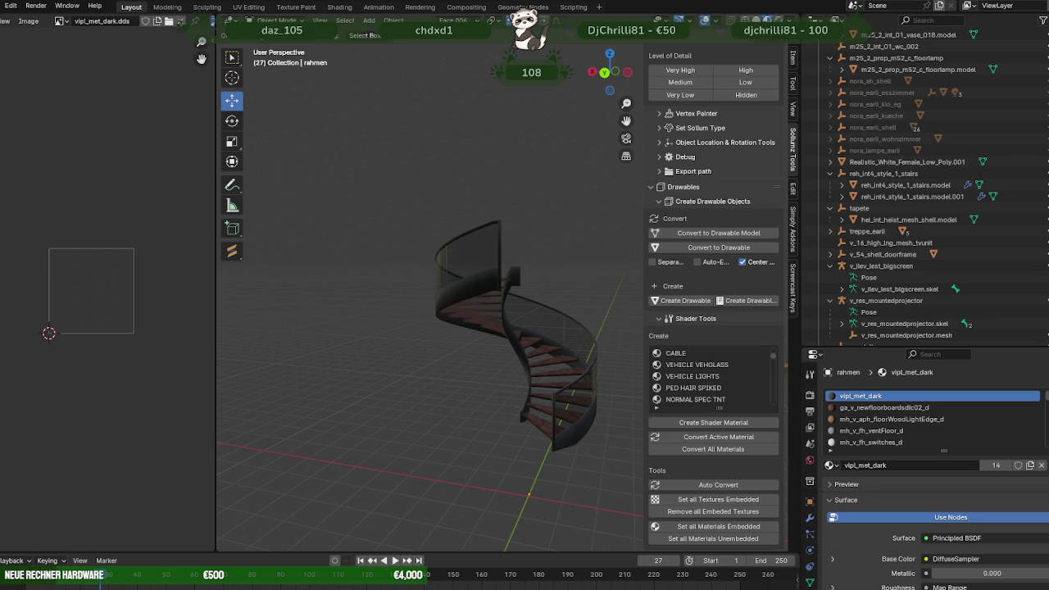
- Orbit and zoom around the spiral staircase for a closer look
scroll(440, 405, up, 3)
mouse_move(440, 404)
middle_down()
mouse_move(570, 368)
mouse_move(551, 349)
mouse_move(506, 345)
middle_up()
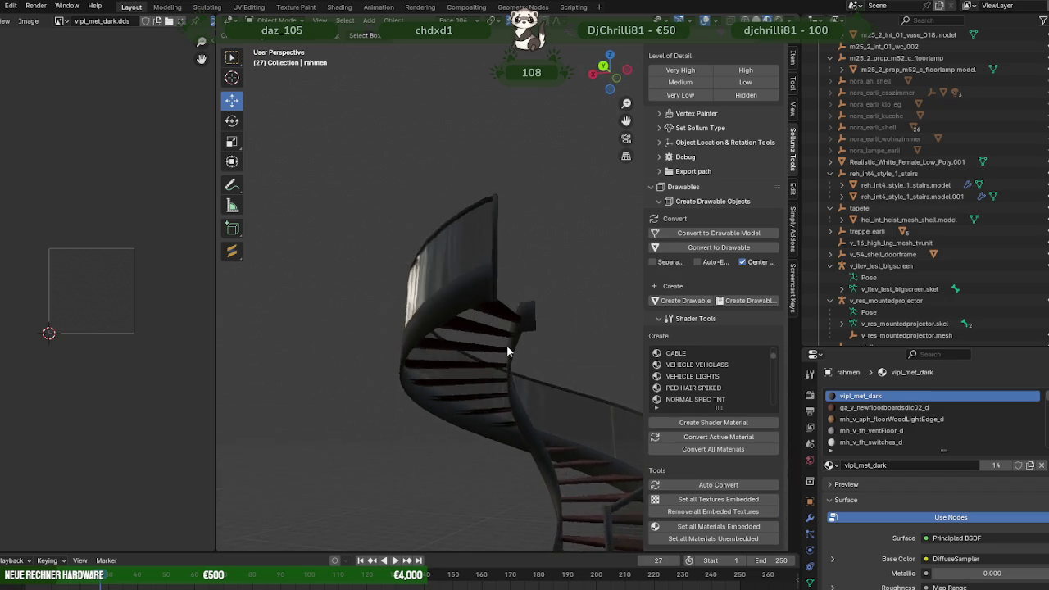
scroll(552, 336, up, 2)
middle_drag(576, 358, 581, 343)
scroll(476, 387, up, 2)
middle_drag(476, 387, 446, 410)
scroll(490, 402, down, 3)
scroll(554, 445, down, 2)
mouse_move(555, 444)
middle_down()
mouse_move(538, 382)
mouse_move(518, 383)
middle_up()
- Separate the floorboard-material tread faces of rahmen into their own object
click(519, 384)
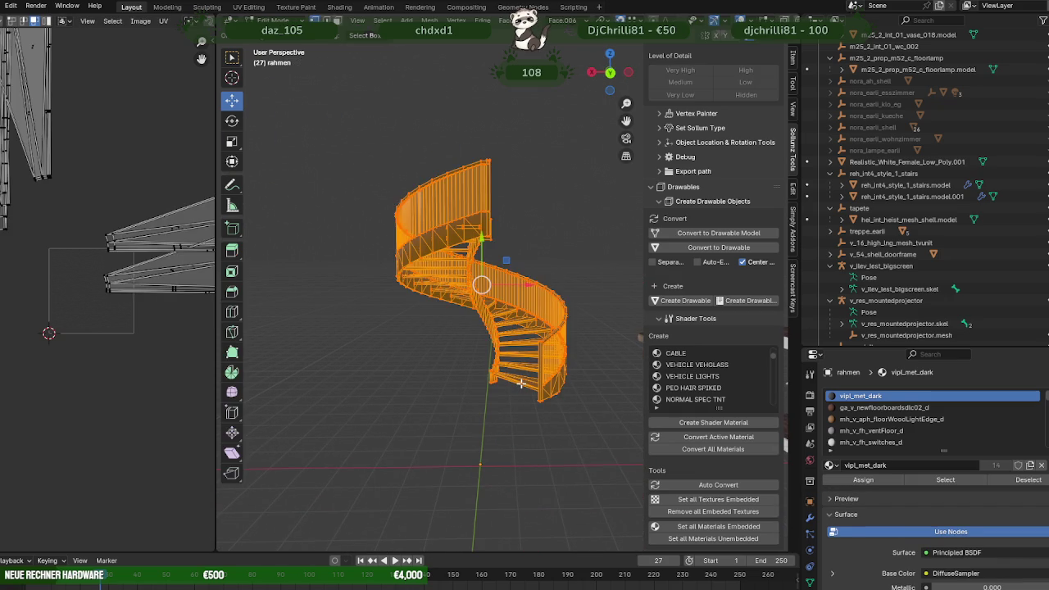
key(Tab)
click(944, 479)
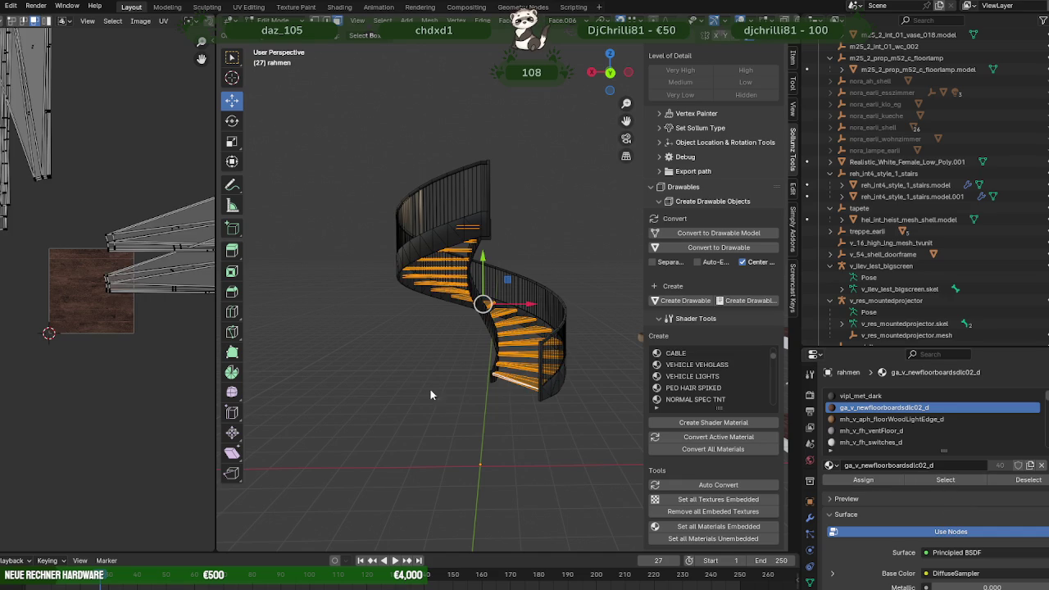
right_click(442, 390)
click(485, 390)
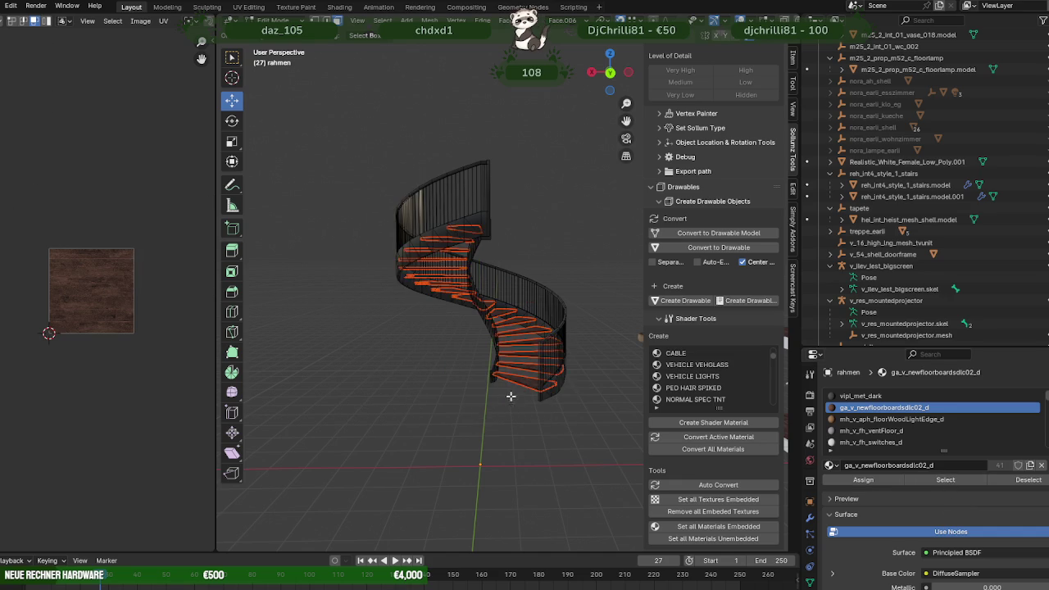
- Hide the metal railing frame rahmen
key(Tab)
click(524, 385)
click(561, 349)
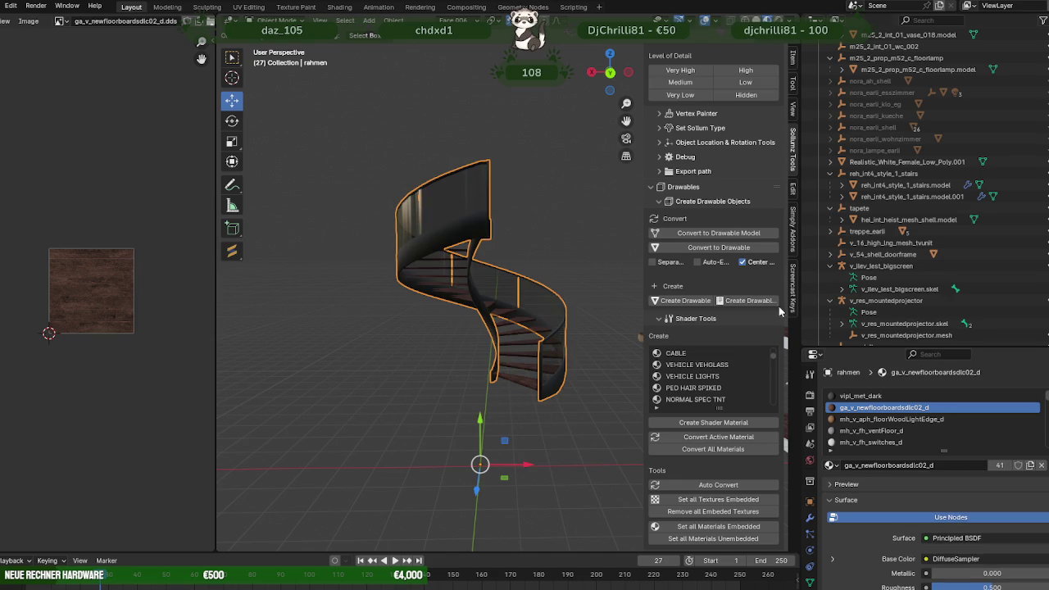
scroll(965, 176, down, 3)
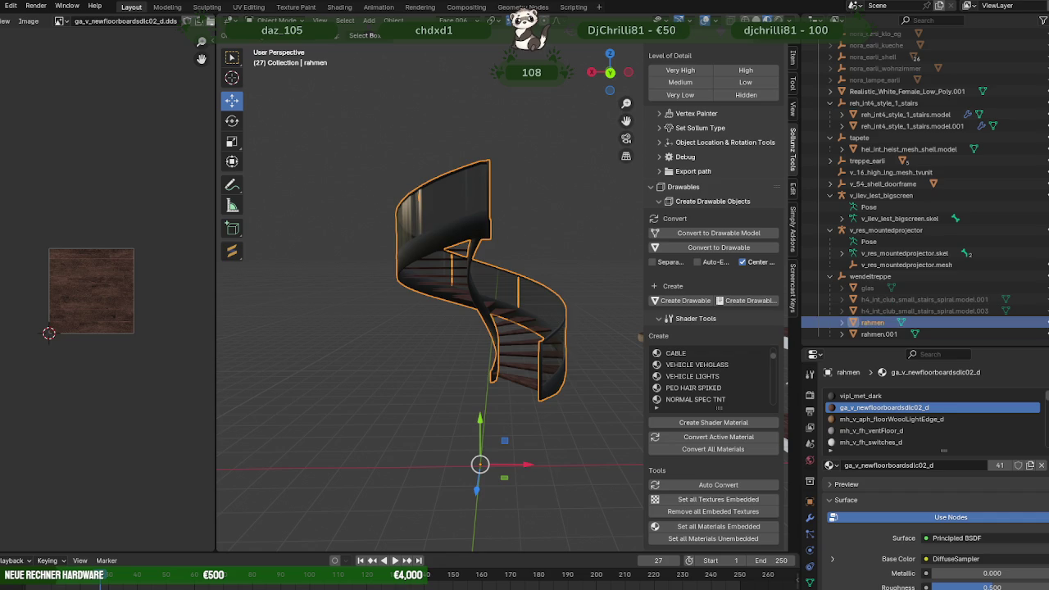
key(h)
- Edit the separated treads object rahmen.001 with the lowest tread framed in view
scroll(520, 357, up, 2)
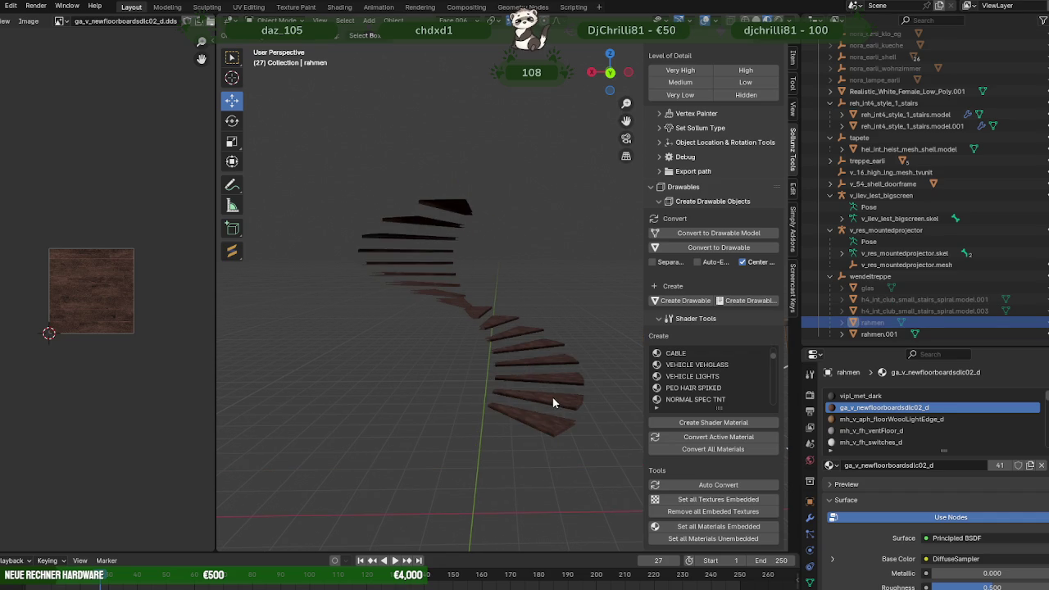
click(552, 402)
key(Tab)
click(552, 418)
key(KP_Decimal)
mouse_move(554, 311)
middle_down()
mouse_move(450, 321)
mouse_move(428, 337)
mouse_move(503, 340)
mouse_move(481, 341)
middle_up()
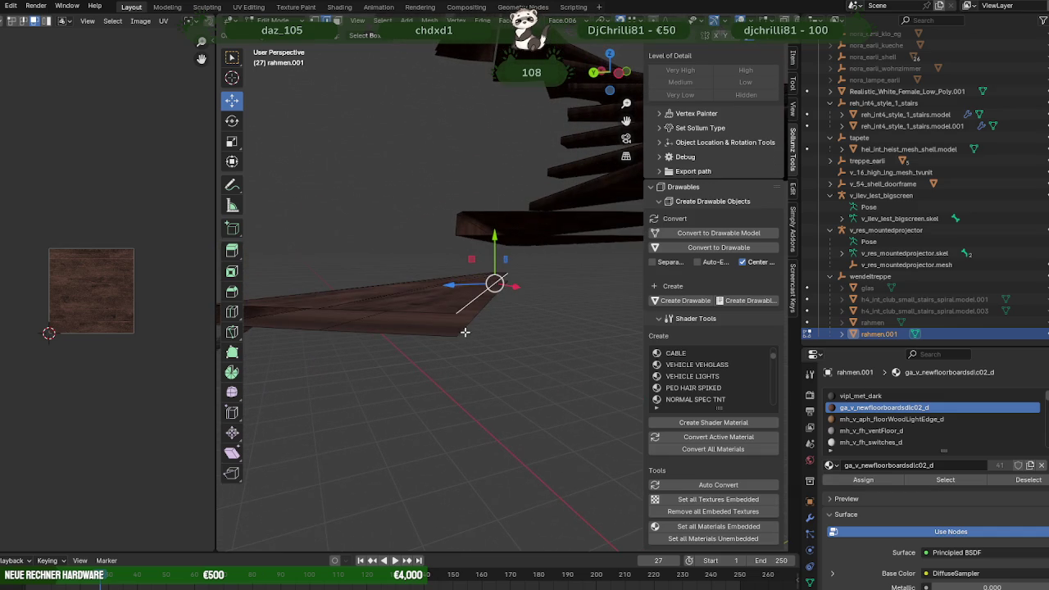
- Select the tread edge loops on rahmen.001 and extrude them into thicker steps
alt+click(464, 322)
scroll(459, 313, down, 2)
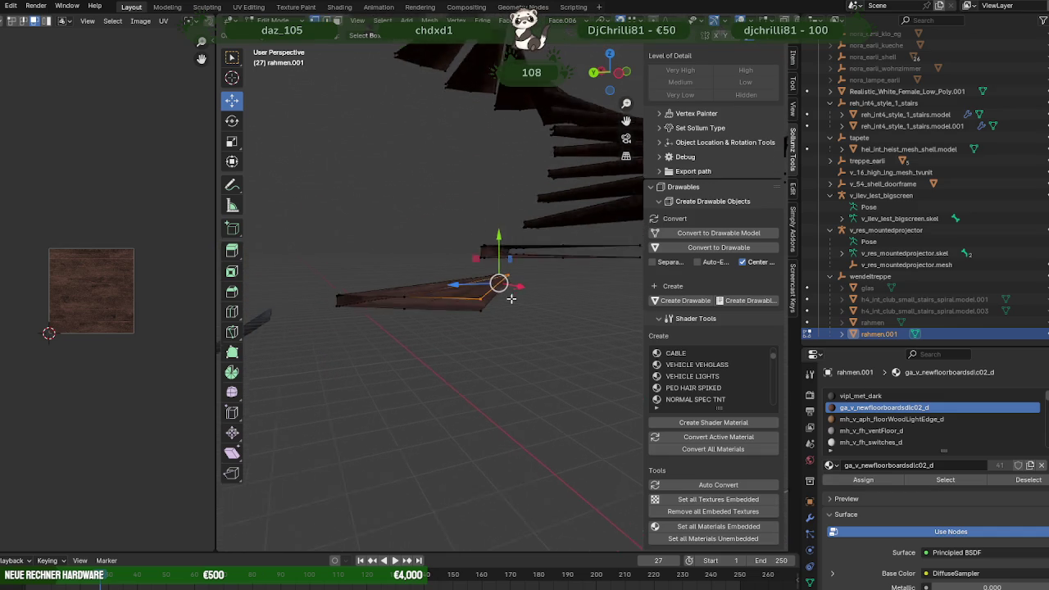
scroll(500, 283, down, 2)
mouse_move(568, 271)
middle_down()
mouse_move(532, 299)
mouse_move(583, 272)
mouse_move(567, 271)
mouse_move(590, 256)
mouse_move(547, 260)
mouse_move(562, 218)
mouse_move(541, 204)
mouse_move(551, 209)
middle_up()
mouse_move(566, 172)
middle_down()
mouse_move(532, 161)
mouse_move(540, 143)
mouse_move(522, 189)
middle_up()
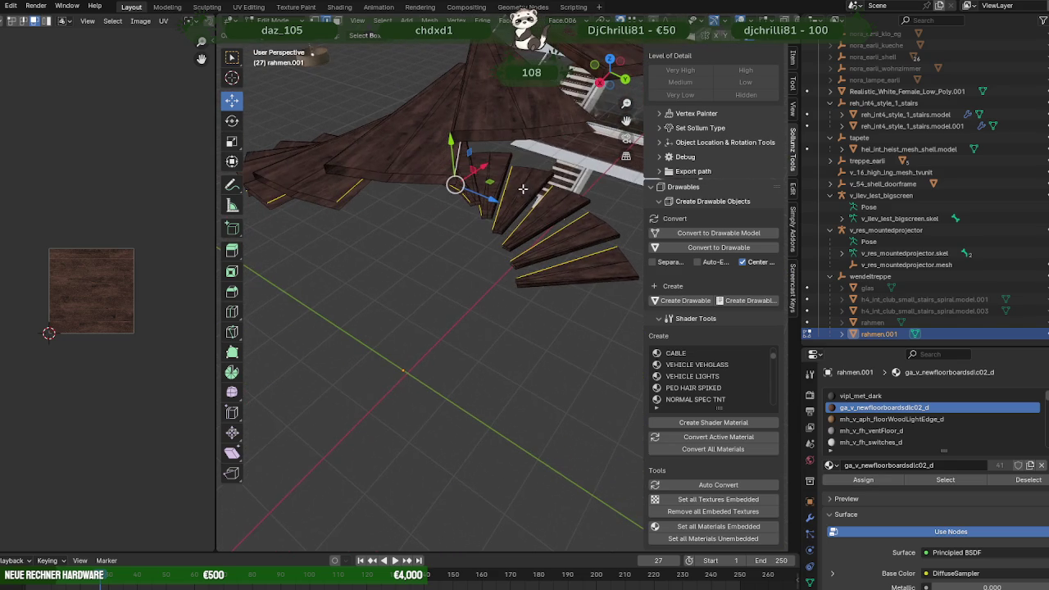
mouse_move(548, 95)
middle_down()
mouse_move(534, 153)
mouse_move(567, 172)
mouse_move(547, 119)
middle_up()
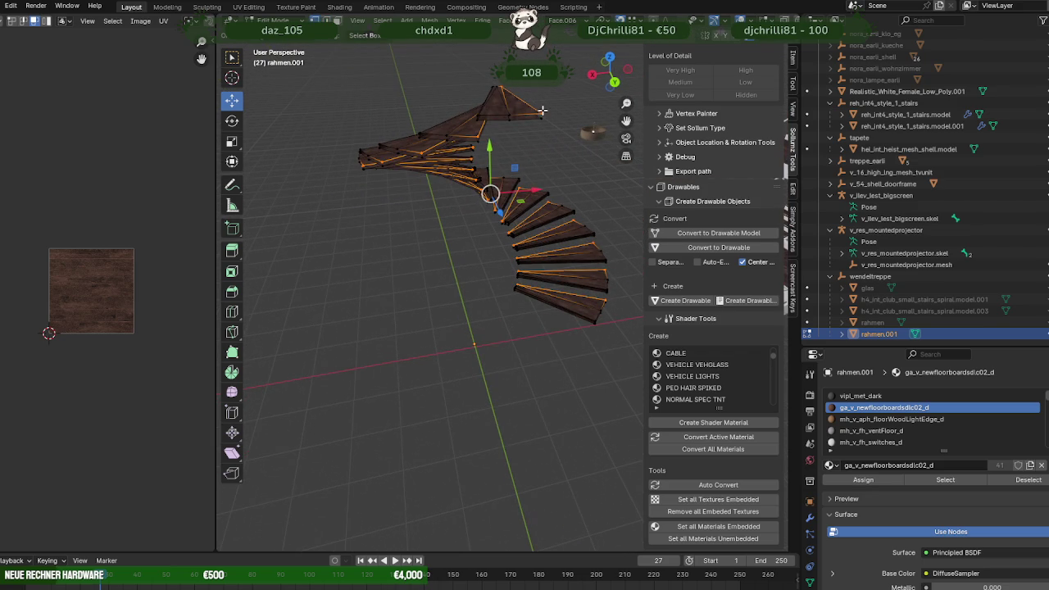
click(541, 121)
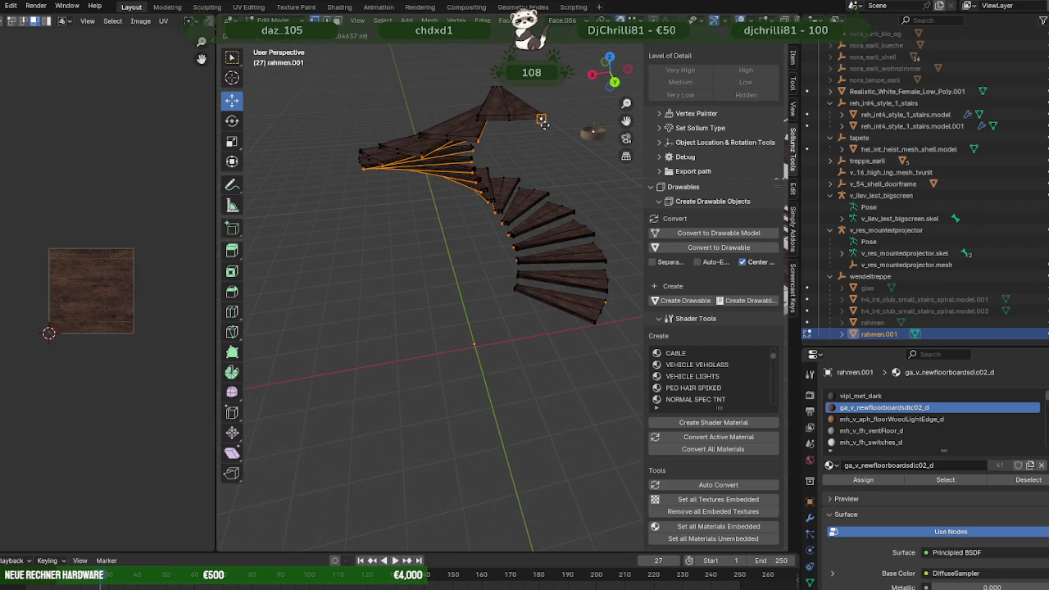
mouse_move(541, 121)
middle_down()
mouse_move(461, 211)
mouse_move(481, 294)
mouse_move(453, 241)
mouse_move(574, 217)
middle_up()
scroll(518, 150, up, 4)
key(Tab)
- Turn on the Face Orientation overlay and unhide the rahmen frame in the outliner
click(716, 22)
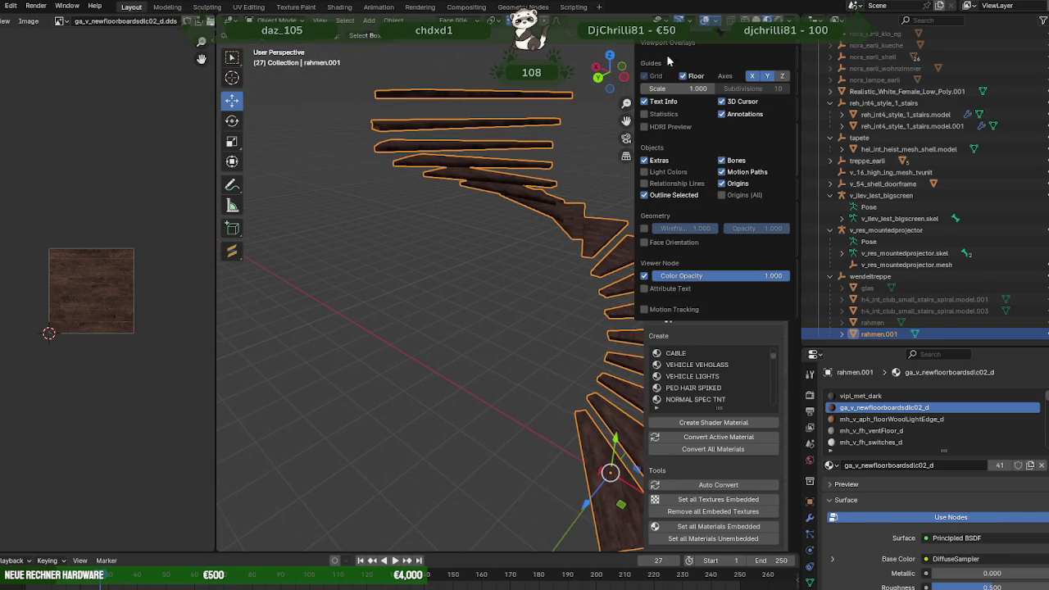
click(644, 243)
mouse_move(573, 278)
middle_down()
mouse_move(483, 283)
mouse_move(433, 267)
mouse_move(503, 242)
mouse_move(577, 236)
mouse_move(647, 263)
middle_up()
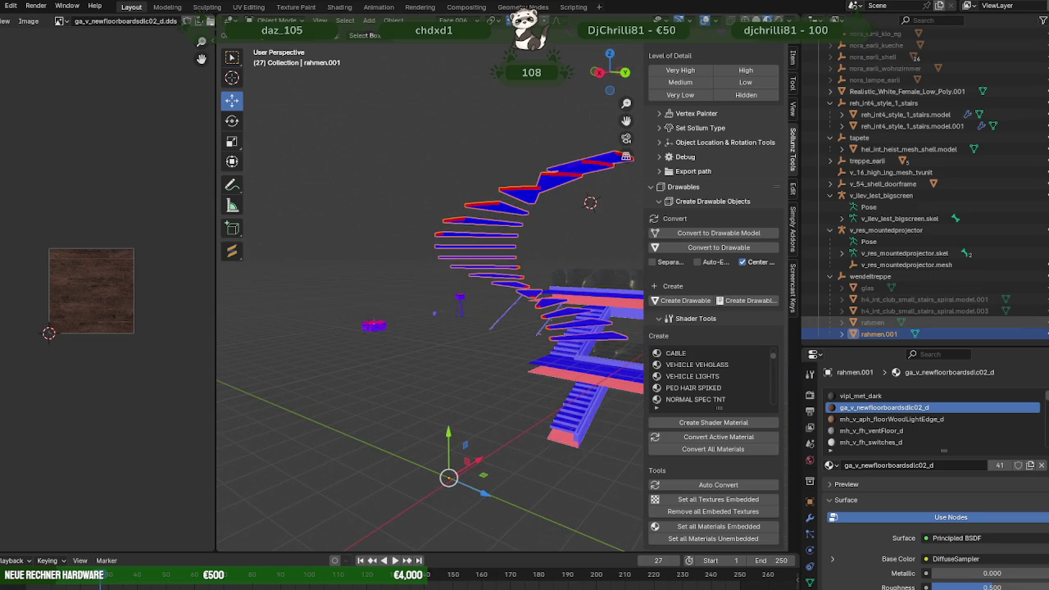
click(1042, 322)
mouse_move(491, 311)
middle_down()
mouse_move(426, 300)
mouse_move(358, 329)
mouse_move(430, 323)
middle_up()
- Turn the Face Orientation overlay off and select the wooden treads object
click(717, 22)
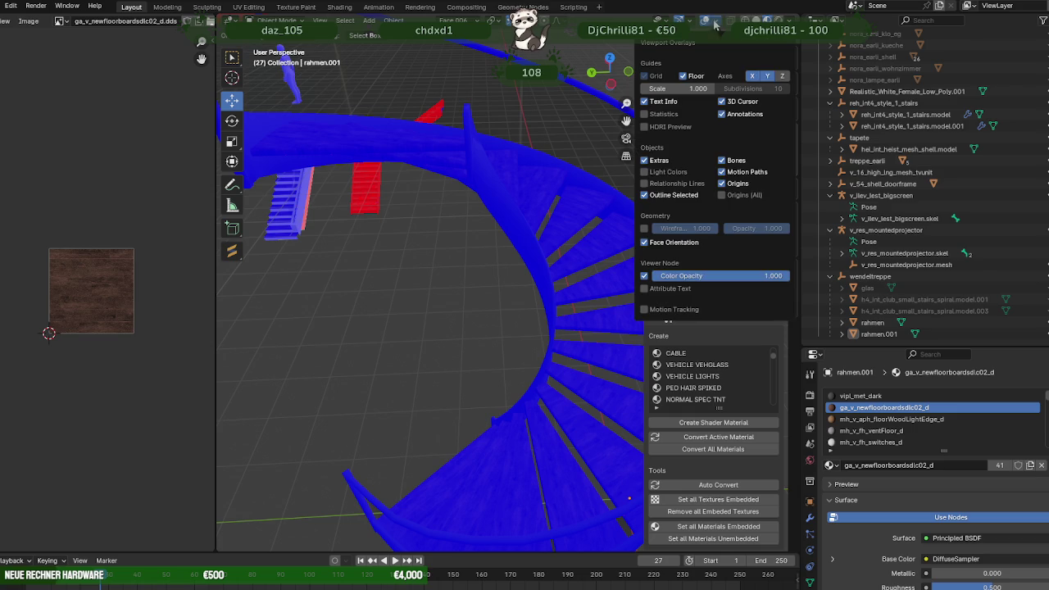
click(644, 243)
scroll(492, 271, down, 3)
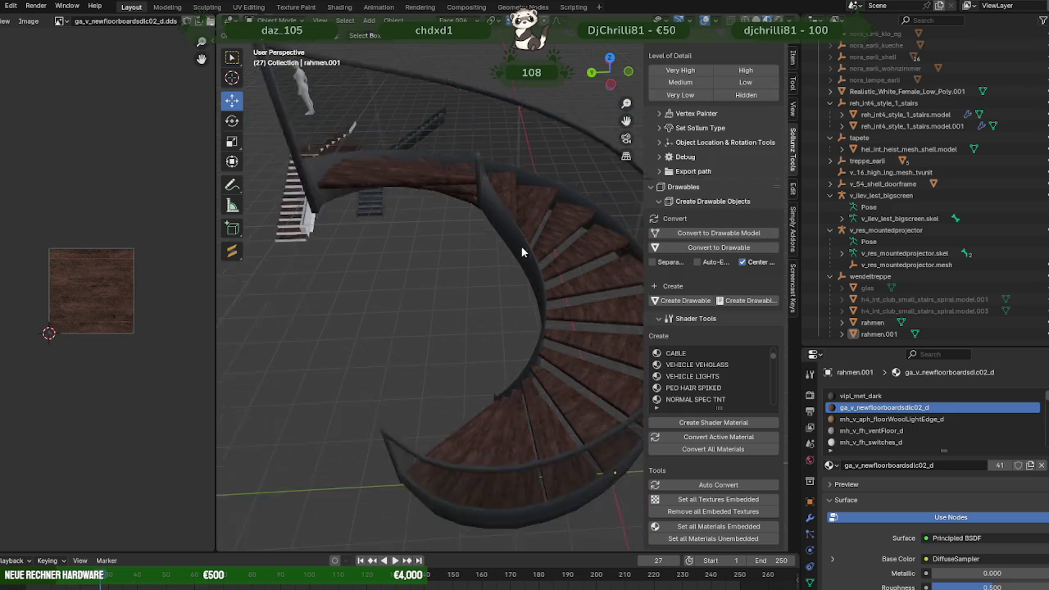
middle_drag(492, 271, 561, 238)
click(562, 236)
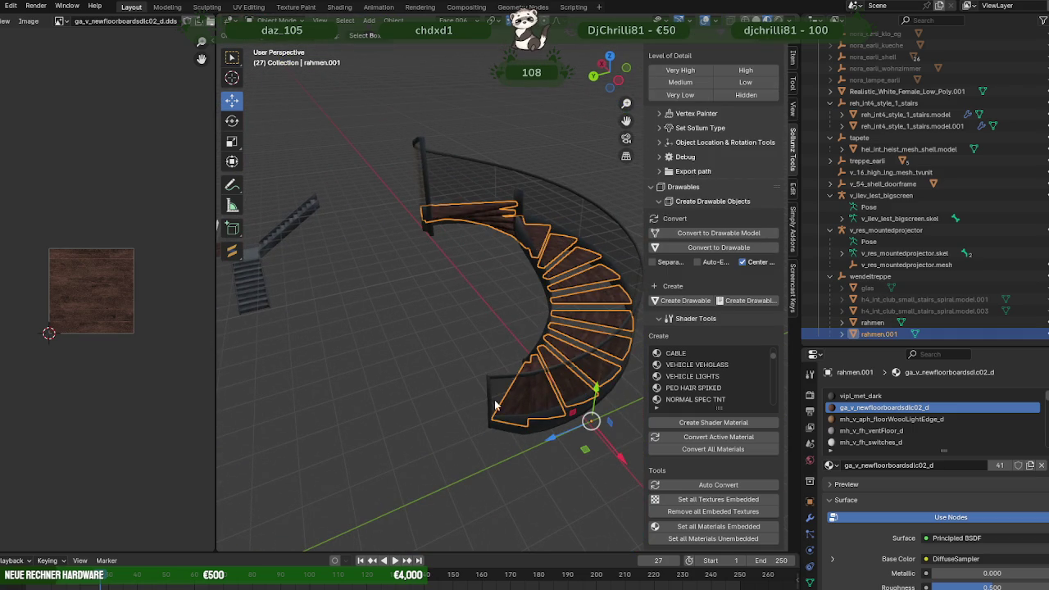
- Join the wooden treads rahmen.001 into the rahmen frame
shift+click(514, 433)
right_click(430, 378)
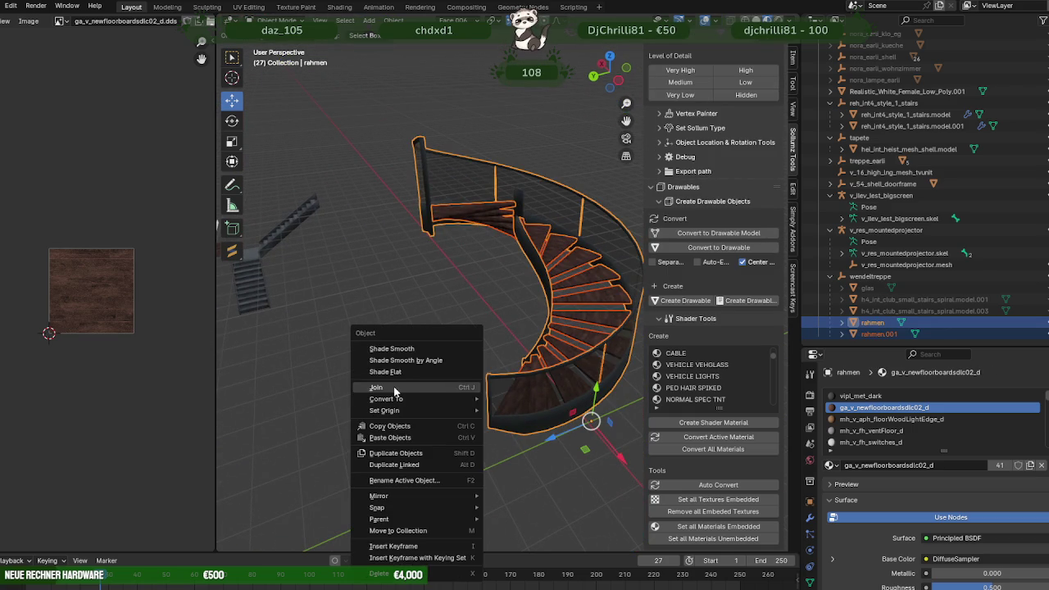
click(405, 380)
- Merge all vertices of the joined staircase by distance
key(Tab)
key(a)
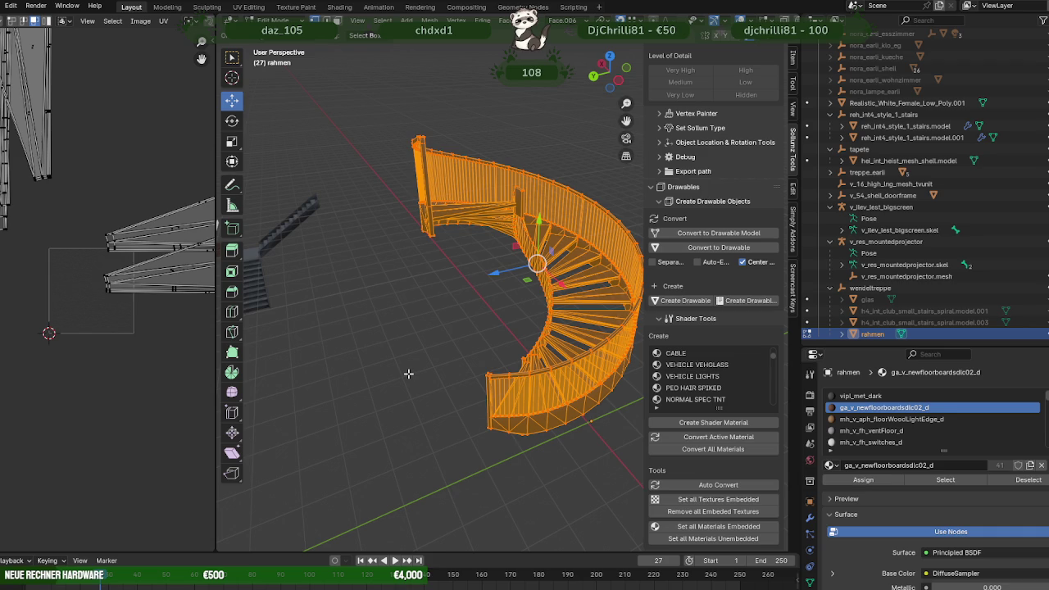
right_click(408, 373)
mouse_move(350, 351)
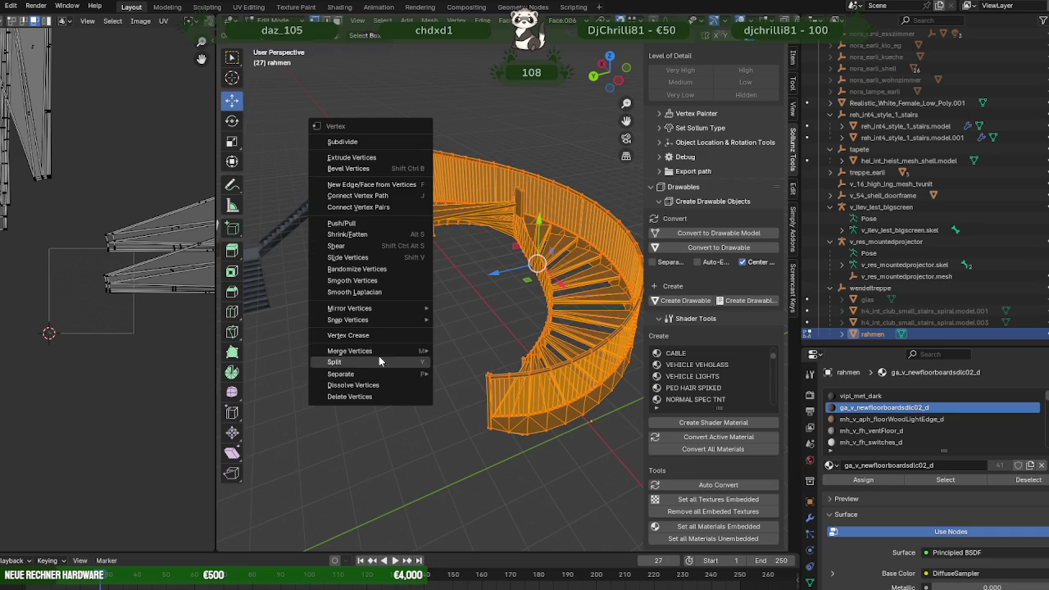
click(468, 392)
right_click(461, 386)
click(438, 381)
key(Tab)
mouse_move(437, 381)
middle_down()
mouse_move(489, 328)
mouse_move(383, 295)
mouse_move(532, 295)
middle_up()
click(488, 328)
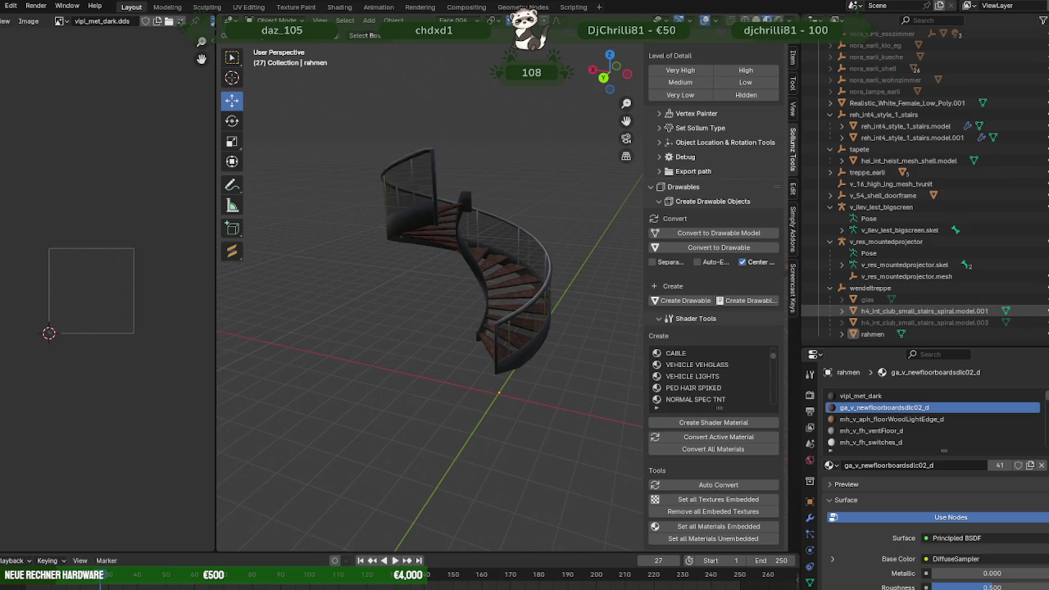
- Delete the h4_int_club_small_stairs_spiral.model.001 object and the glas object
click(939, 310)
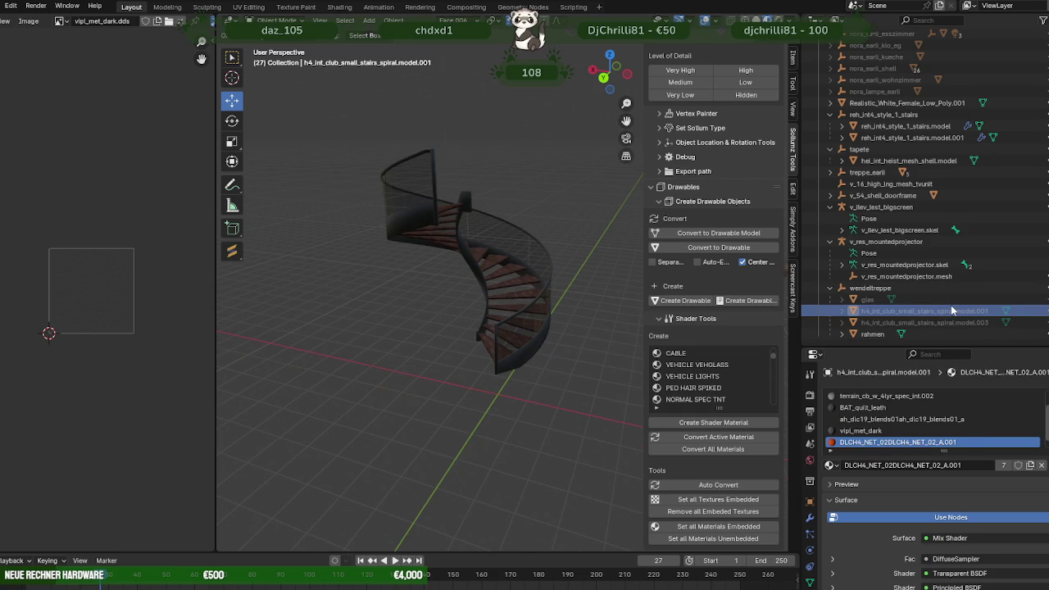
right_click(905, 304)
click(897, 335)
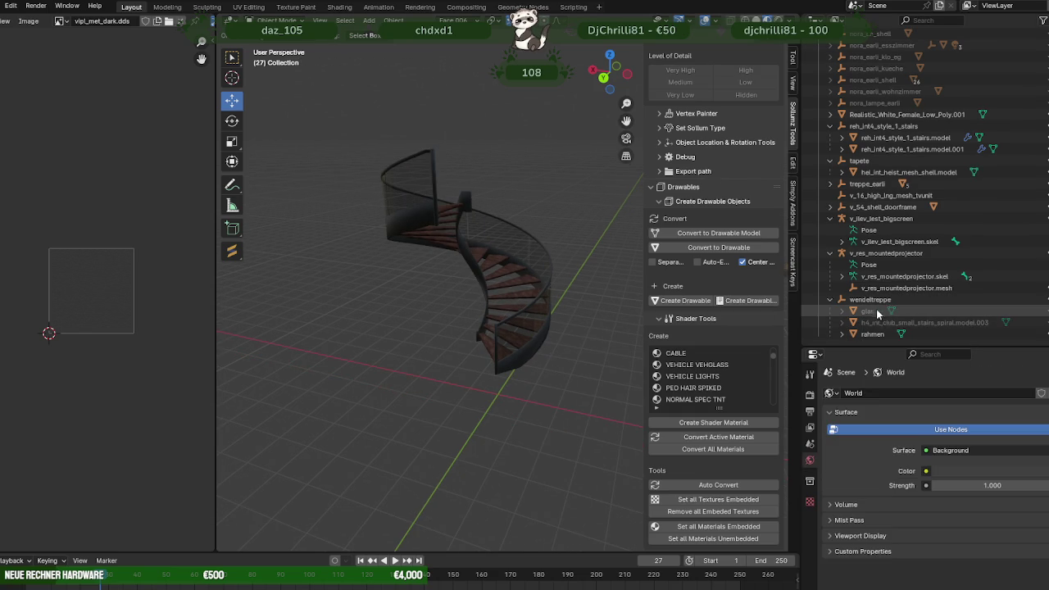
right_click(876, 311)
click(854, 312)
- Unhide h4_int_club_small_stairs_spiral.model.003 to show the staircase's central column
click(1035, 325)
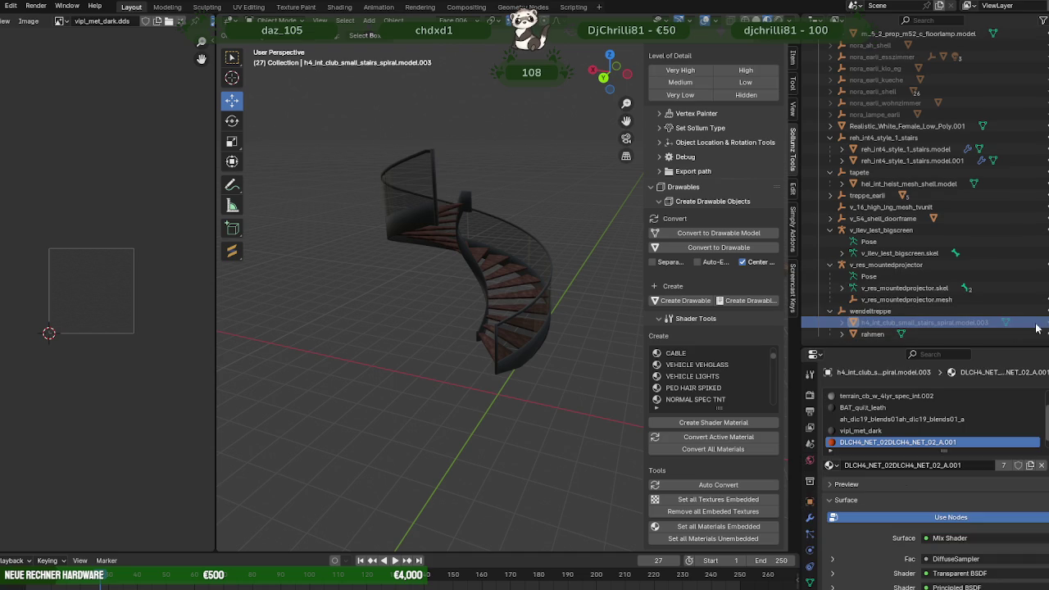
click(1036, 324)
click(1036, 324)
click(1036, 325)
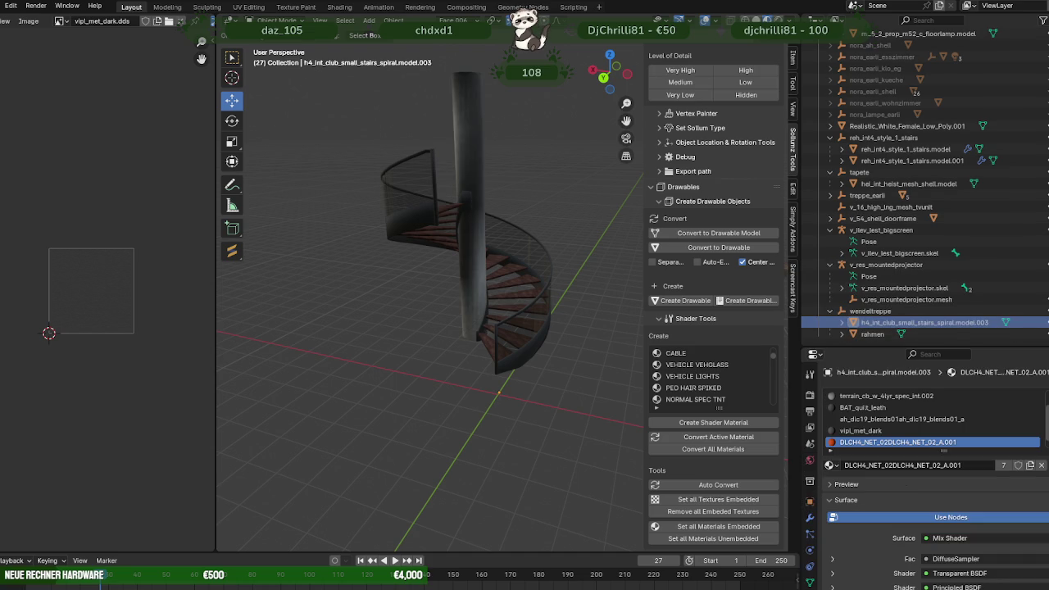
mouse_move(412, 303)
middle_down()
mouse_move(473, 264)
mouse_move(561, 350)
middle_up()
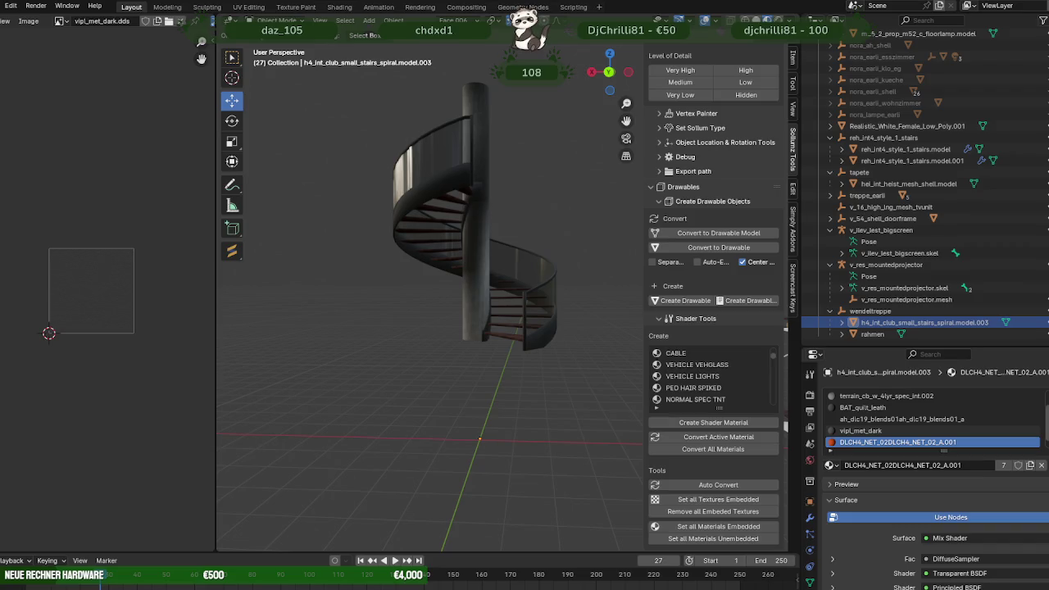
- Select the central column and unhide the room shell's walls and floor
click(469, 87)
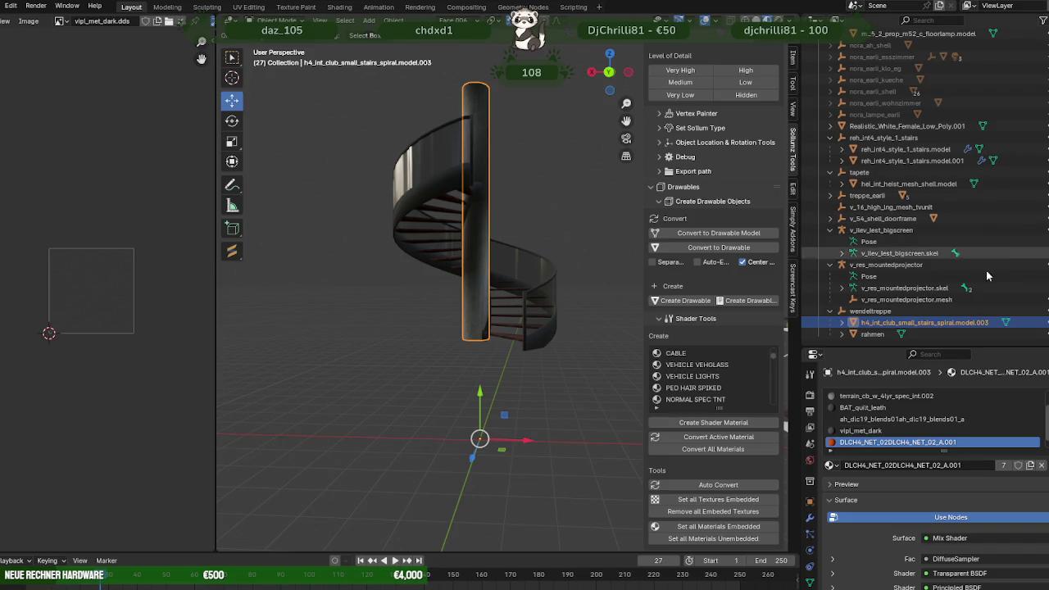
scroll(992, 245, up, 2)
scroll(995, 238, up, 3)
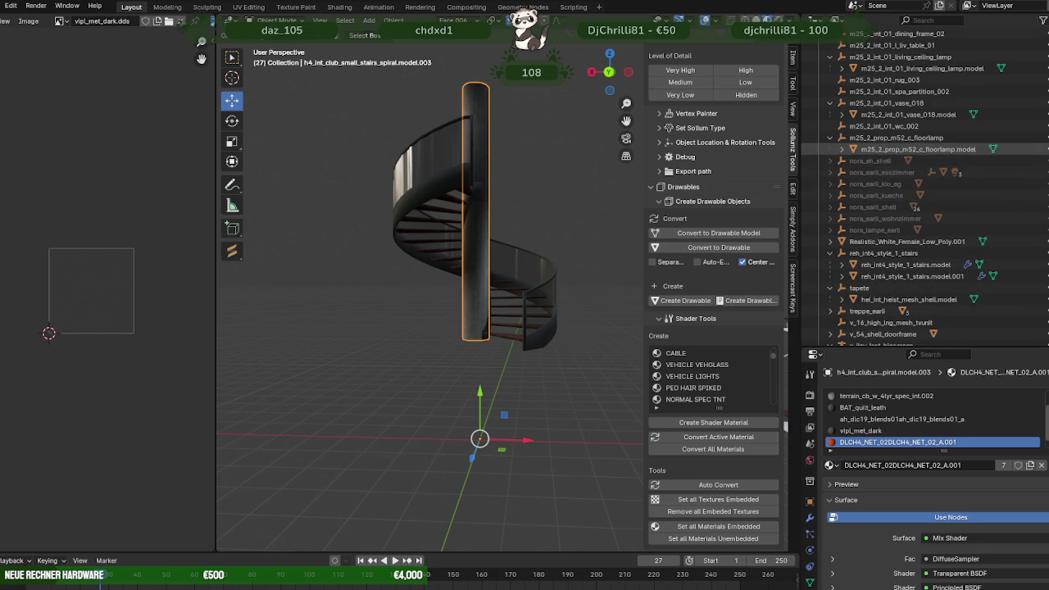
click(1046, 208)
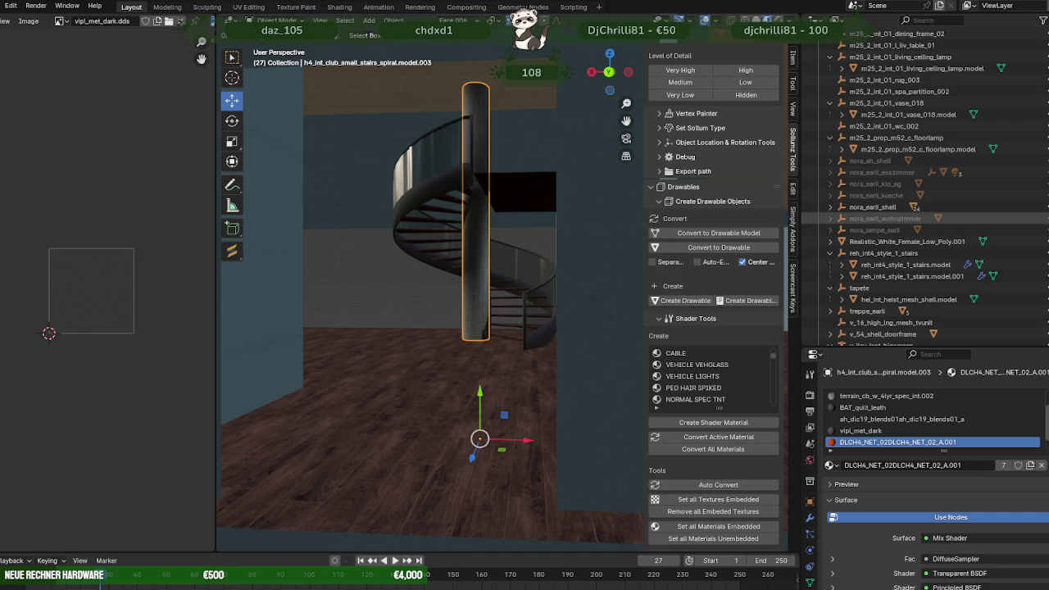
- Unhide the living room furniture and frame the ceiling object decke
click(1046, 219)
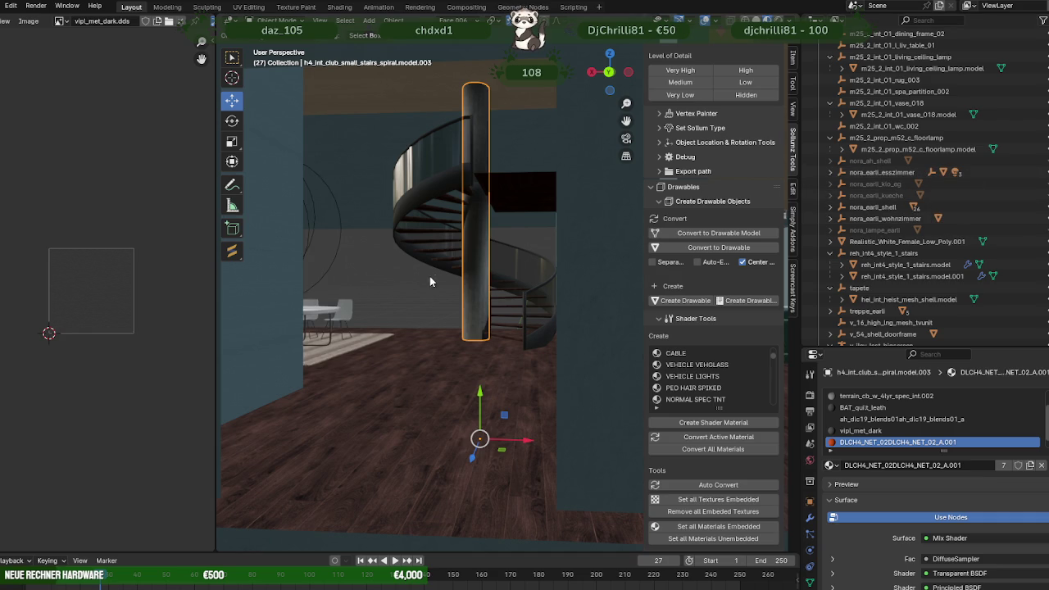
middle_drag(432, 275, 487, 205)
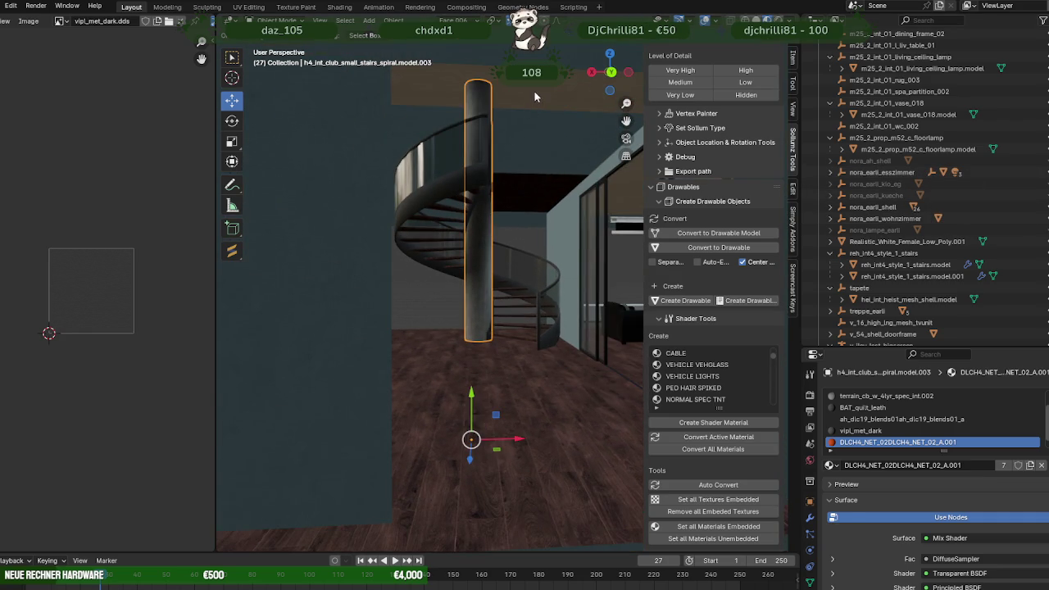
click(488, 176)
key(KP_Decimal)
scroll(495, 160, up, 5)
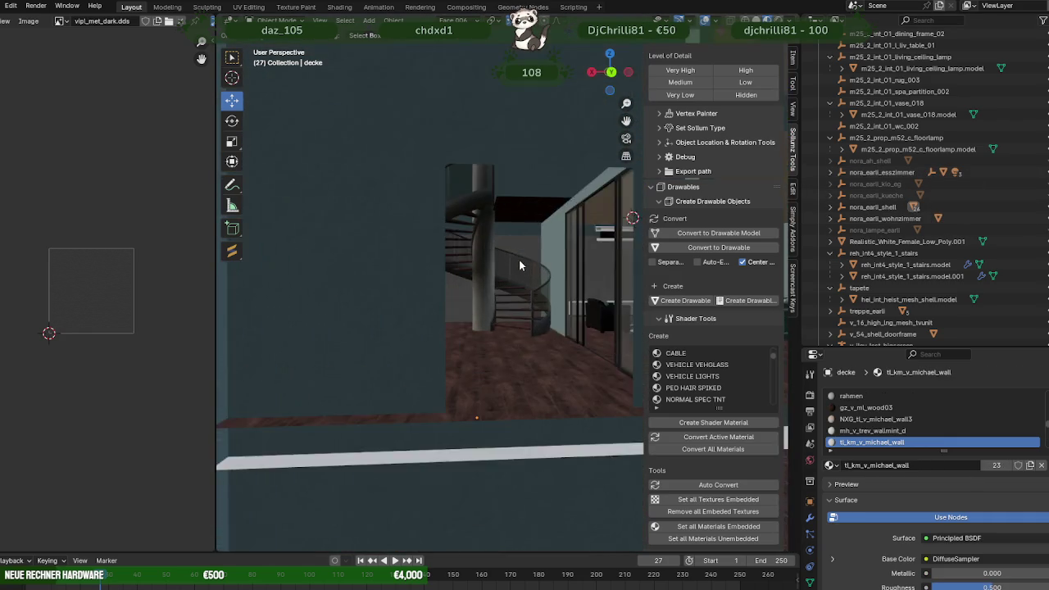
scroll(1024, 105, up, 3)
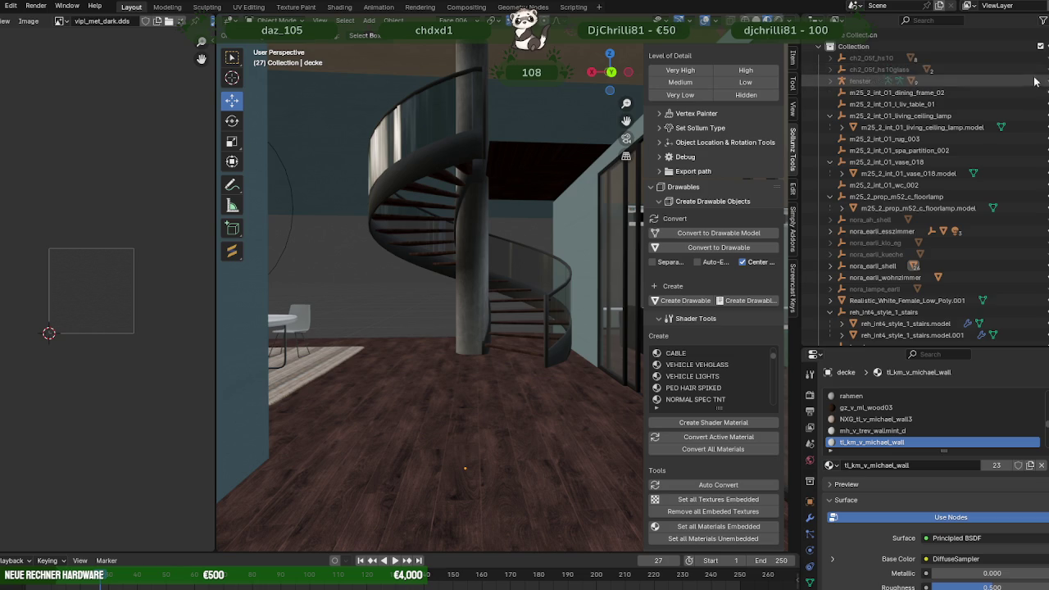
scroll(448, 278, up, 2)
- Select the staircase's central pillar and hide it
click(458, 272)
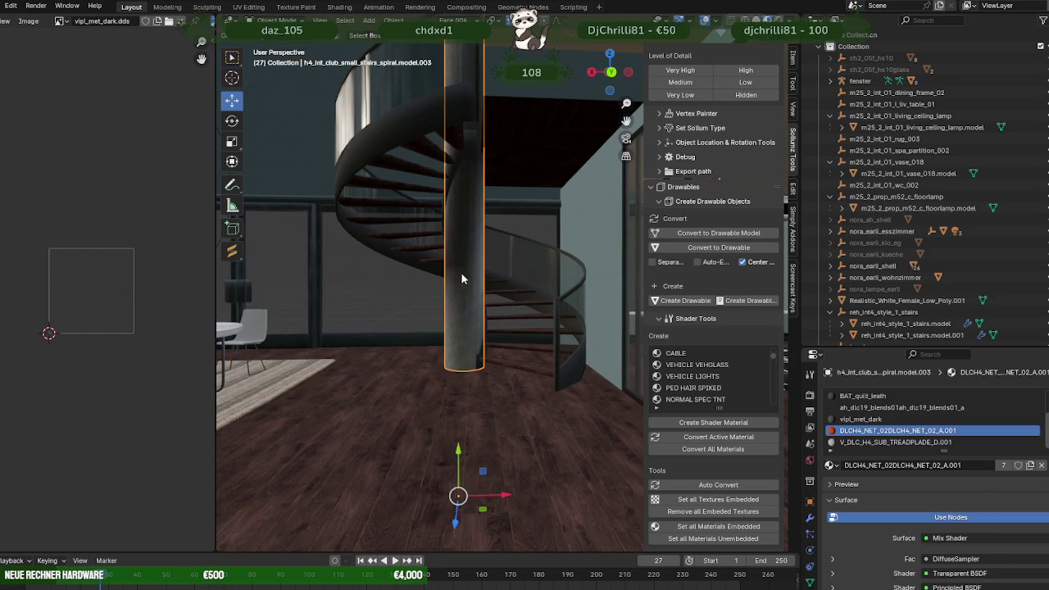
scroll(1005, 294, down, 5)
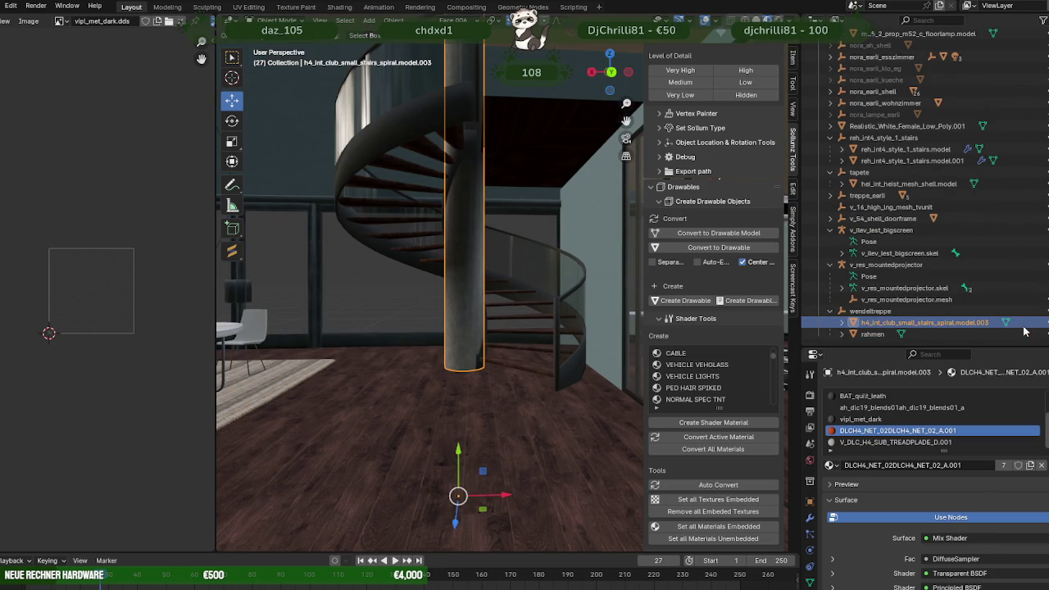
key(h)
key(alt+h)
key(h)
- Orbit and zoom around the stair opening to check the stairs without the pillar
mouse_move(540, 226)
middle_down()
mouse_move(515, 203)
mouse_move(510, 221)
mouse_move(521, 226)
mouse_move(511, 236)
middle_up()
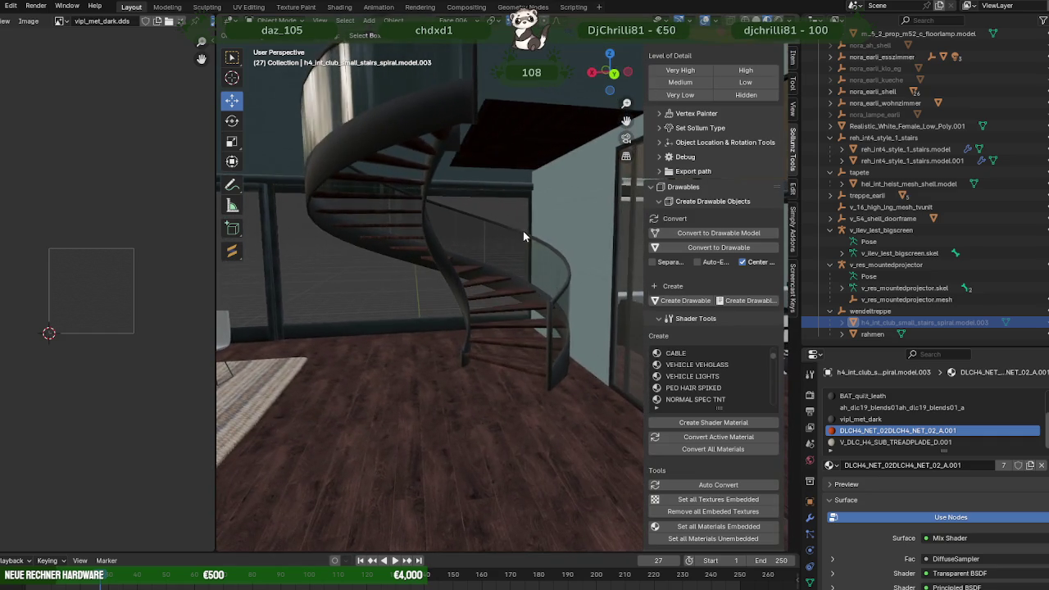
scroll(514, 235, down, 3)
scroll(499, 232, down, 2)
scroll(493, 233, down, 1)
scroll(493, 234, up, 2)
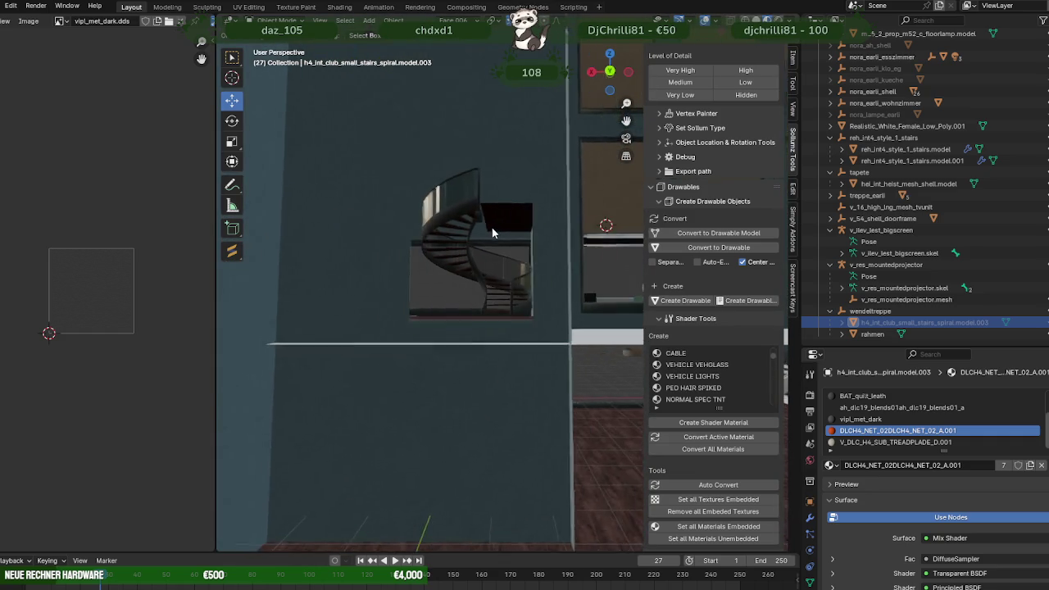
scroll(492, 235, up, 2)
mouse_move(492, 235)
middle_down()
mouse_move(502, 240)
mouse_move(487, 237)
middle_up()
scroll(481, 242, up, 2)
scroll(475, 246, up, 3)
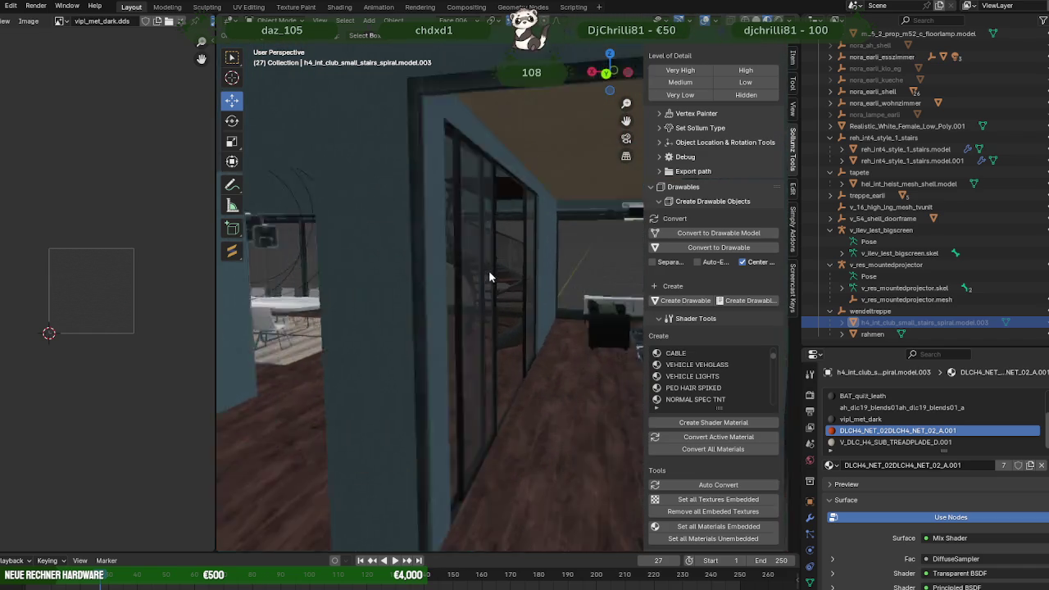
scroll(489, 275, up, 2)
mouse_move(487, 274)
middle_down()
mouse_move(550, 271)
mouse_move(473, 267)
mouse_move(598, 263)
mouse_move(546, 272)
mouse_move(396, 254)
middle_up()
scroll(421, 261, down, 2)
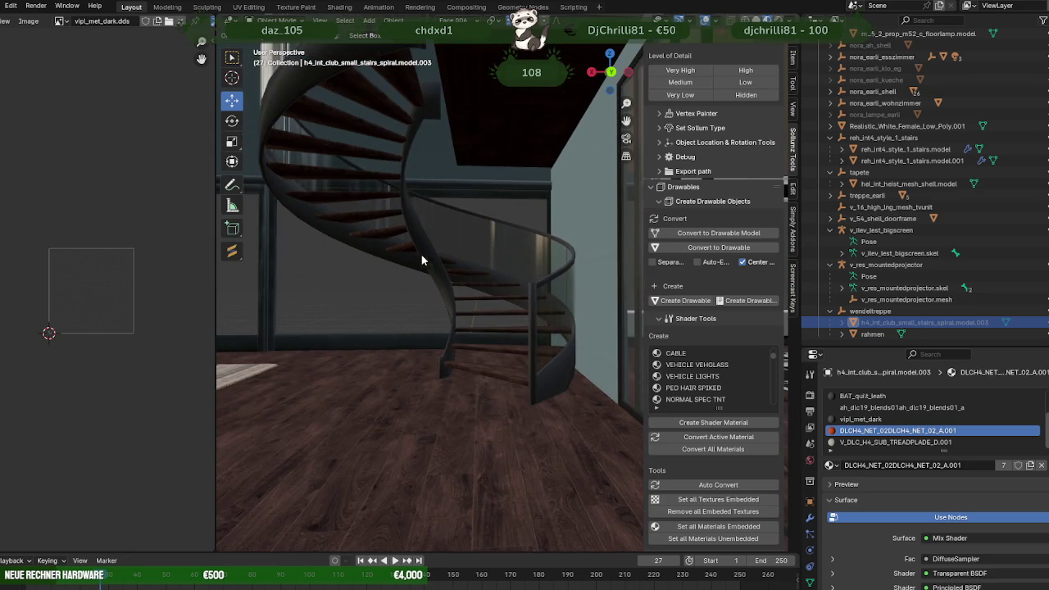
scroll(453, 248, down, 2)
scroll(446, 250, down, 2)
scroll(446, 250, down, 1)
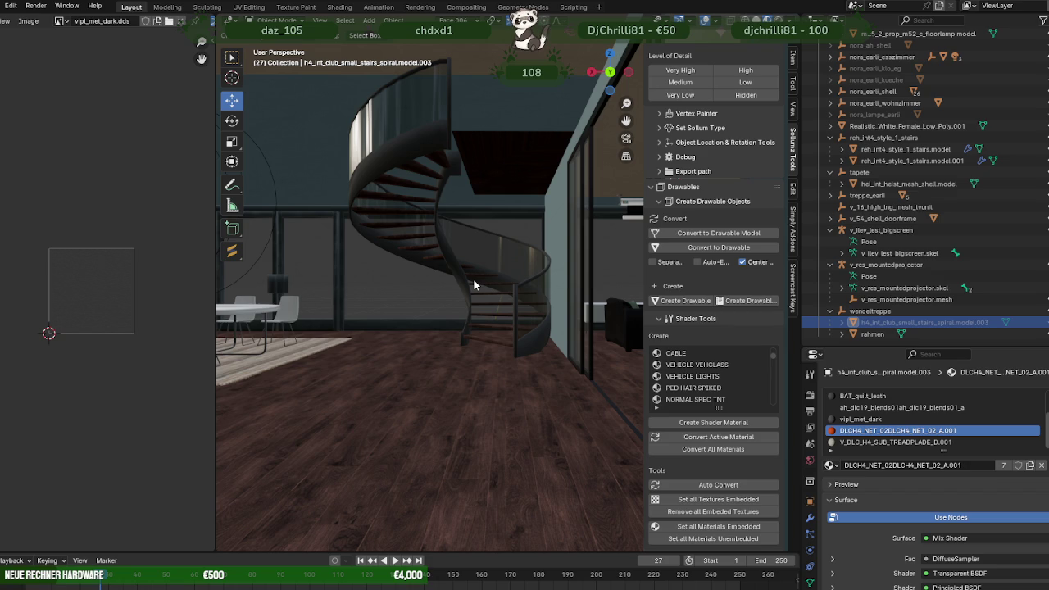
mouse_move(479, 256)
middle_down()
mouse_move(485, 328)
mouse_move(483, 316)
middle_up()
- Hide the ceiling object decke within the nora_earli_shell group
click(483, 318)
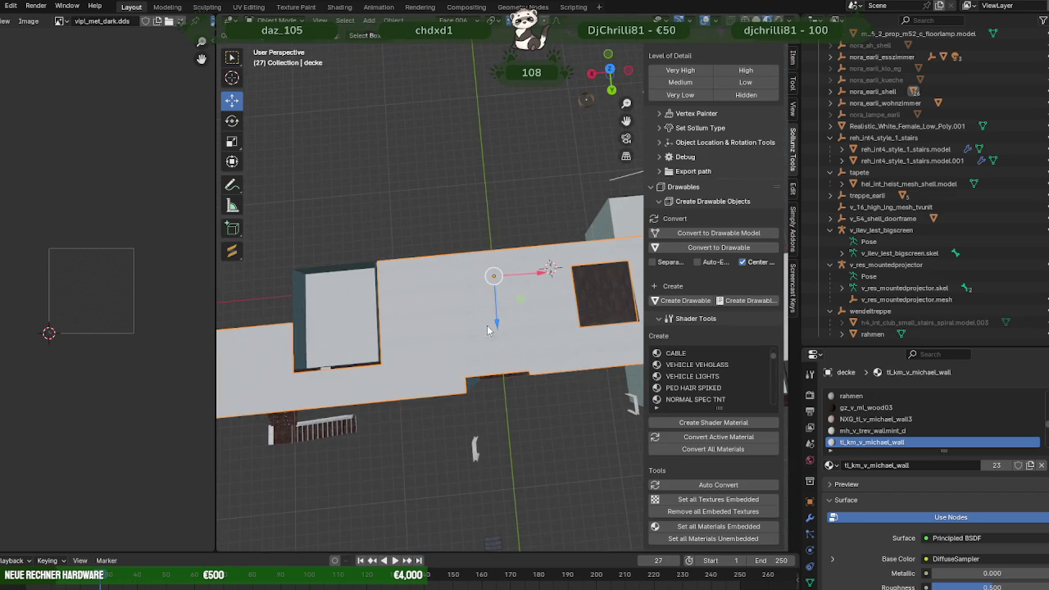
click(830, 92)
click(1030, 184)
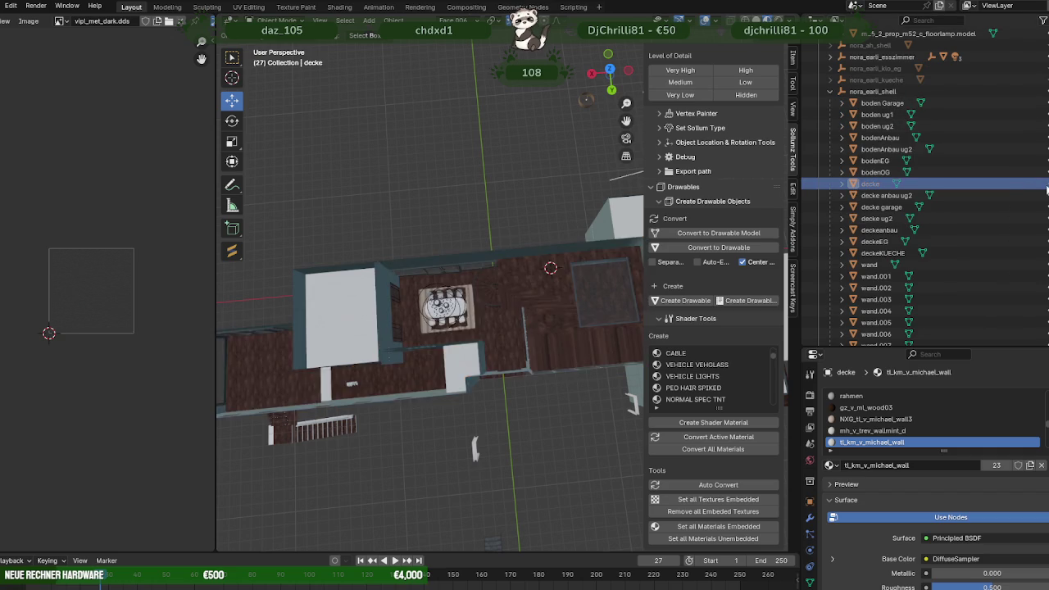
scroll(561, 296, up, 2)
scroll(561, 297, up, 3)
middle_drag(501, 306, 494, 182)
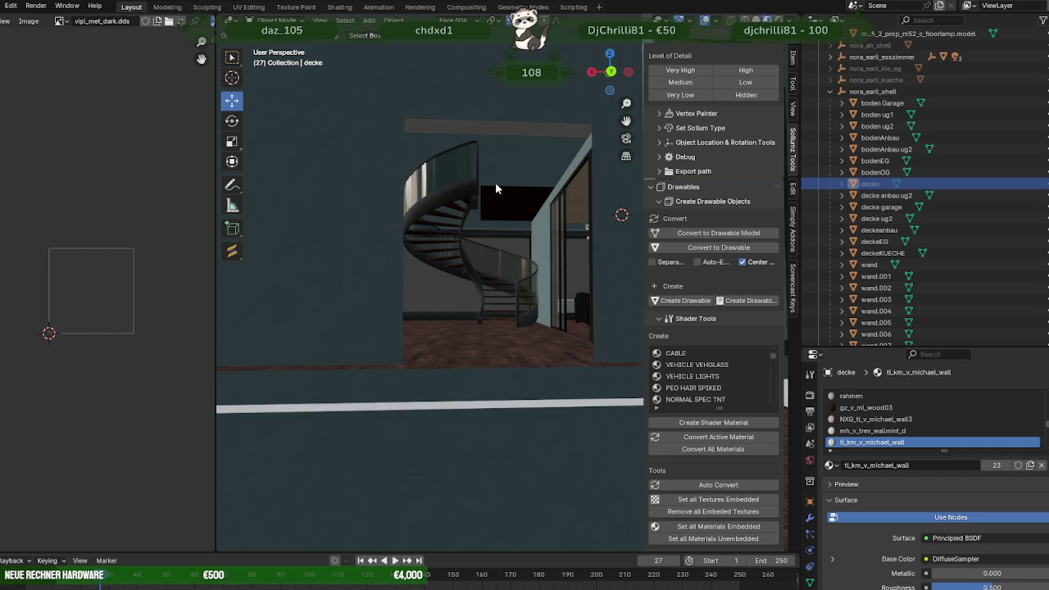
- Select the rahmen staircase and orbit to look down on the upper floor
click(493, 263)
mouse_move(493, 263)
middle_down()
mouse_move(514, 249)
mouse_move(511, 341)
middle_up()
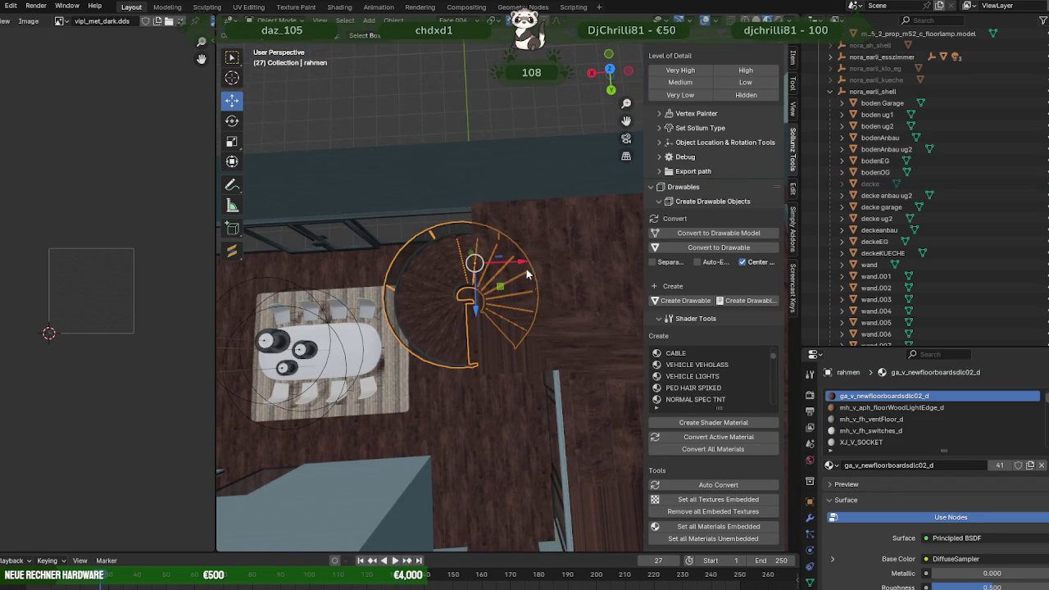
middle_drag(465, 333, 460, 217)
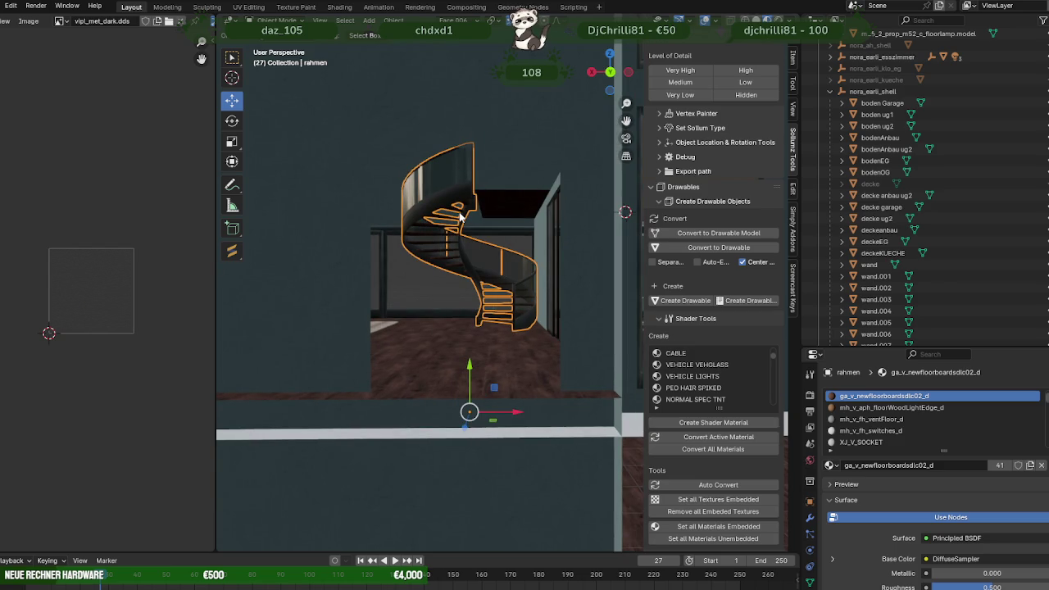
middle_drag(461, 217, 373, 285)
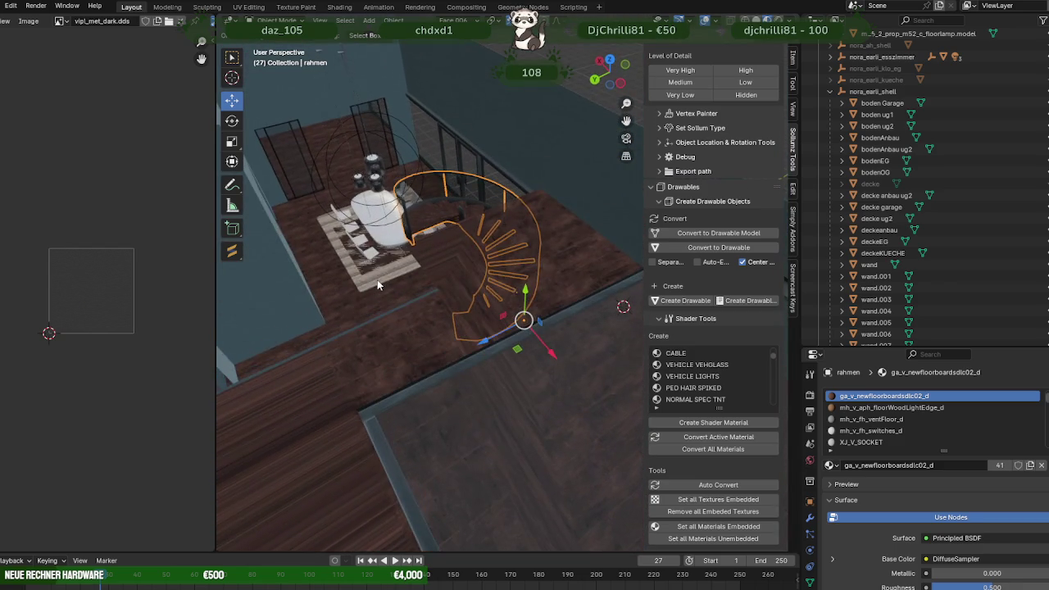
middle_drag(372, 284, 385, 278)
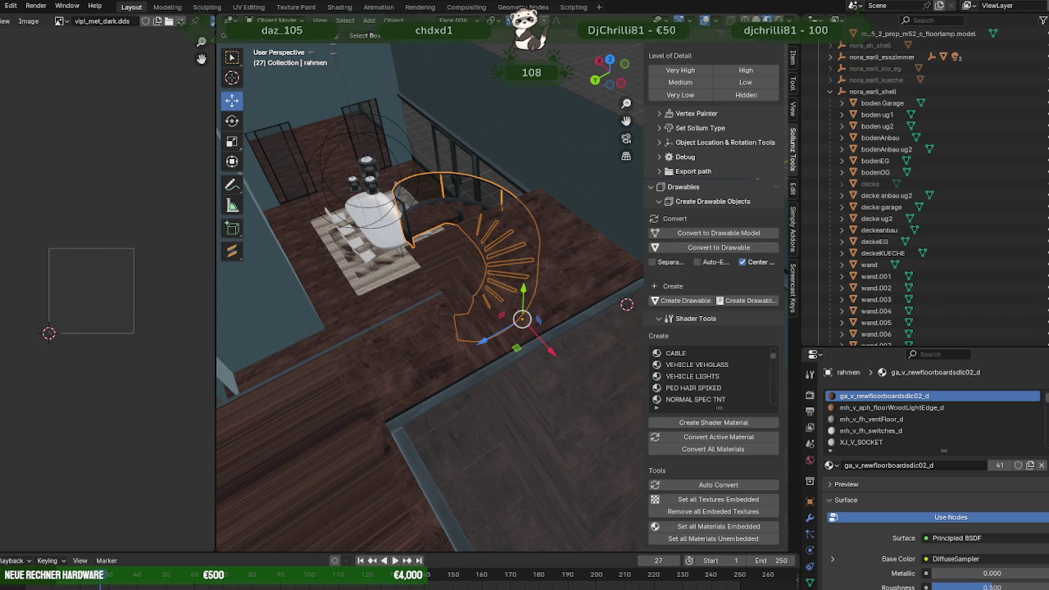
mouse_move(473, 354)
middle_down()
mouse_move(583, 208)
mouse_move(477, 205)
mouse_move(484, 214)
mouse_move(491, 187)
mouse_move(486, 227)
mouse_move(499, 224)
middle_up()
key(h)
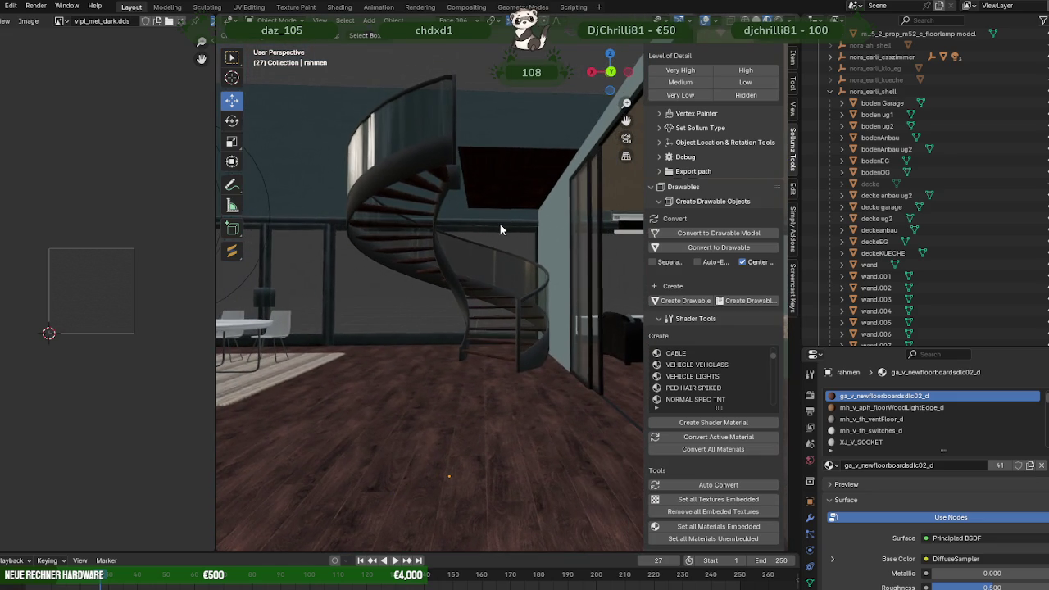
mouse_move(534, 167)
middle_down()
mouse_move(499, 194)
mouse_move(509, 289)
mouse_move(465, 276)
mouse_move(549, 276)
mouse_move(492, 189)
middle_up()
click(368, 288)
key(Tab)
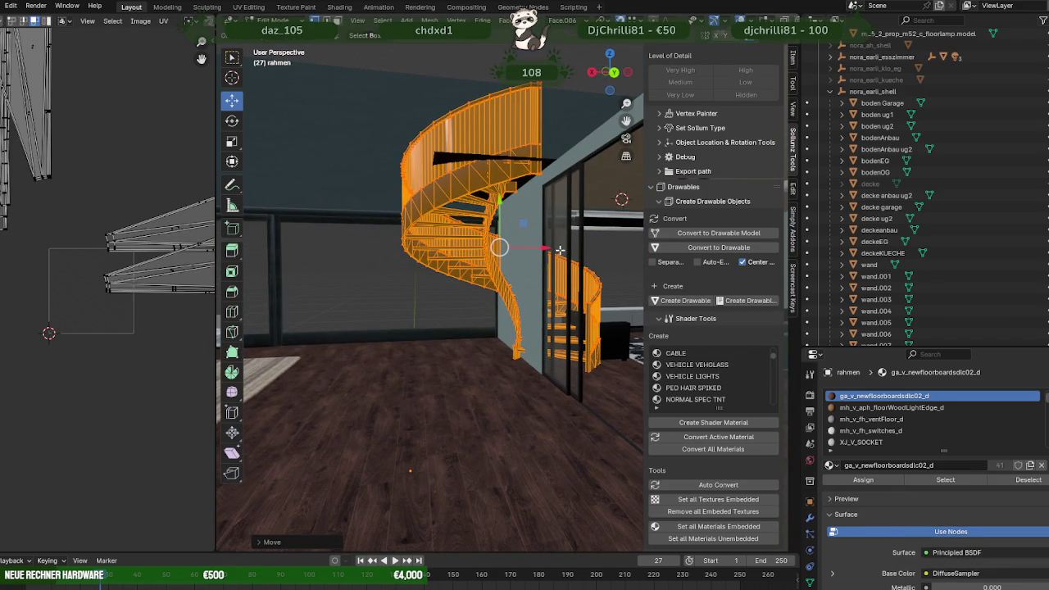
- Shift the staircase mesh sideways and view it from directly above
drag(562, 261, 487, 292)
middle_drag(533, 318, 581, 375)
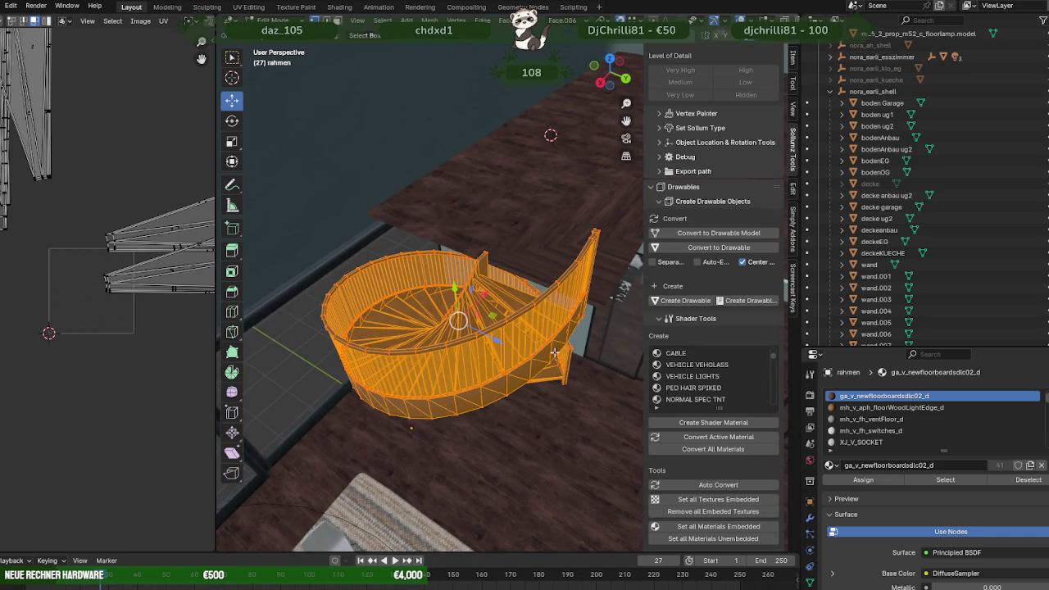
scroll(581, 375, down, 3)
mouse_move(581, 374)
middle_down()
mouse_move(498, 371)
mouse_move(529, 309)
mouse_move(420, 142)
middle_up()
scroll(530, 308, up, 3)
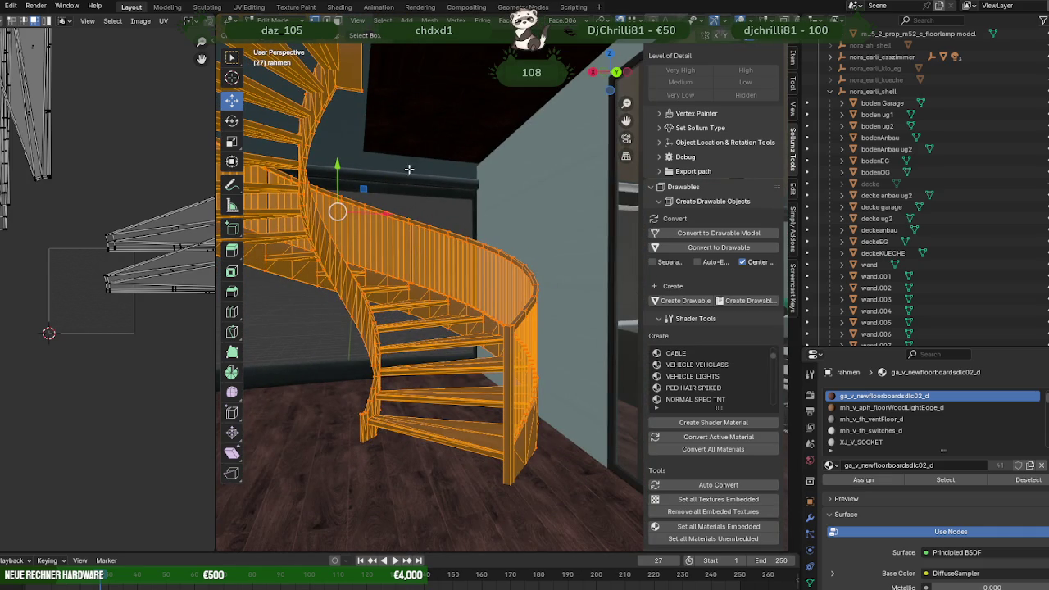
middle_drag(395, 220, 521, 342)
- Rotate the staircase mesh around its vertical axis
key(shift+space)
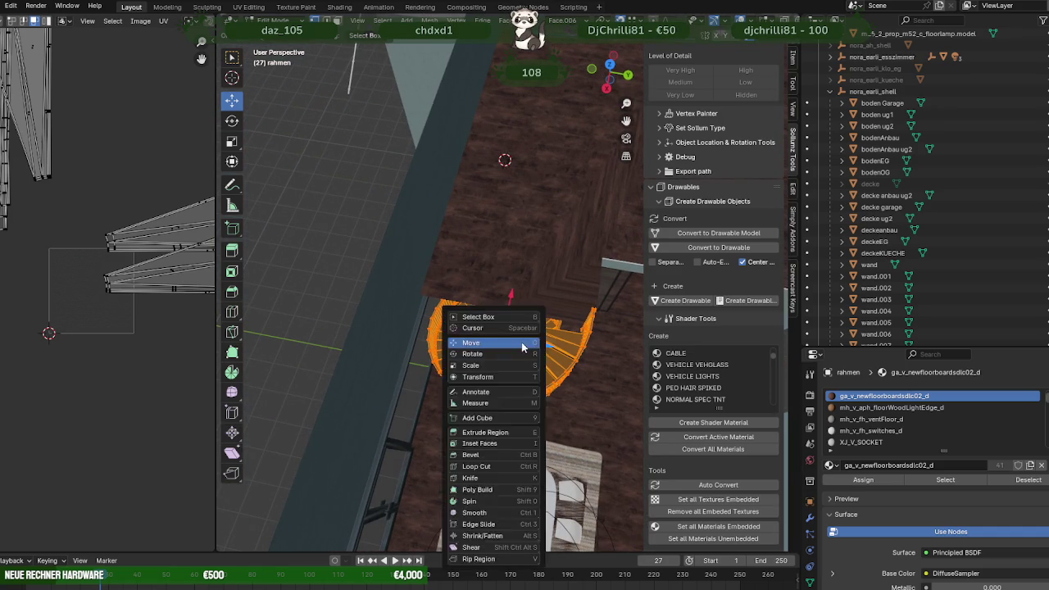
click(471, 358)
drag(512, 377, 512, 377)
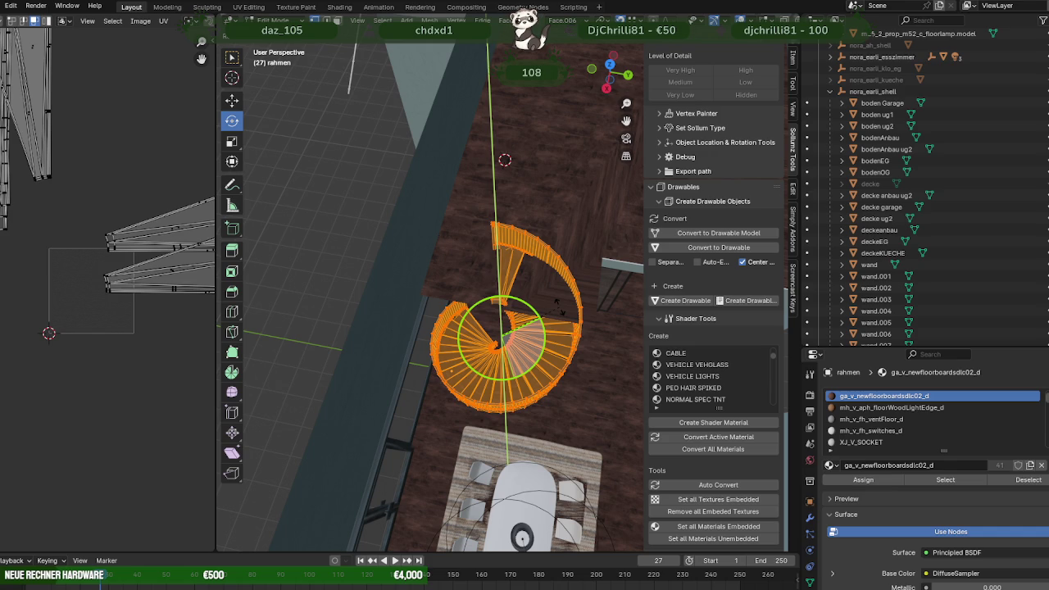
drag(556, 301, 556, 301)
- Orbit around the rotated staircase to check its fit in the opening
mouse_move(556, 301)
middle_down()
mouse_move(492, 245)
mouse_move(457, 302)
middle_up()
scroll(480, 232, up, 5)
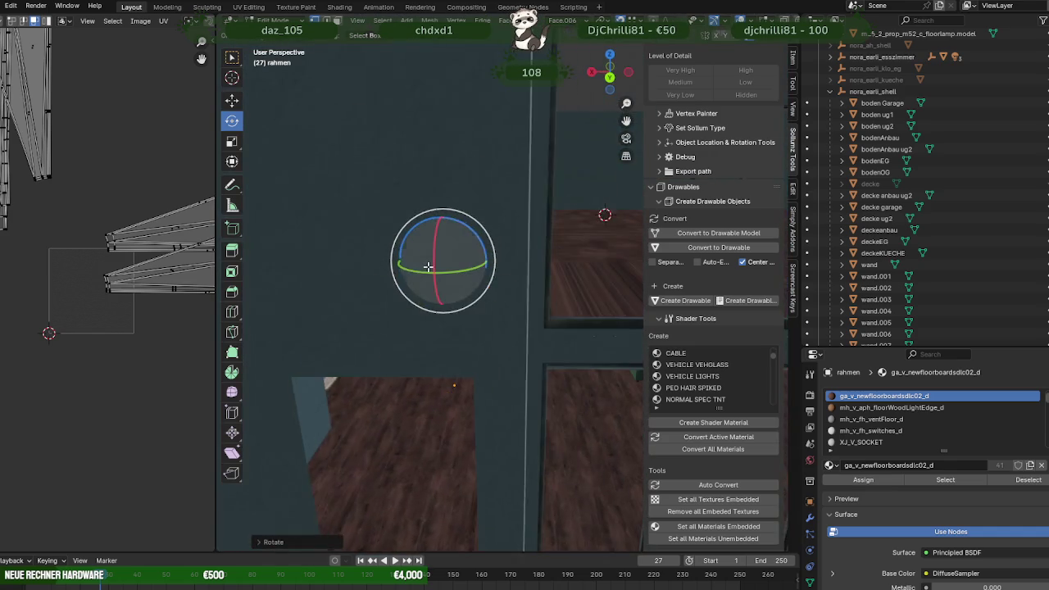
scroll(547, 268, down, 5)
mouse_move(547, 268)
middle_down()
mouse_move(556, 239)
mouse_move(697, 320)
mouse_move(578, 214)
mouse_move(619, 204)
mouse_move(370, 238)
mouse_move(472, 251)
mouse_move(553, 325)
mouse_move(593, 340)
mouse_move(549, 314)
middle_up()
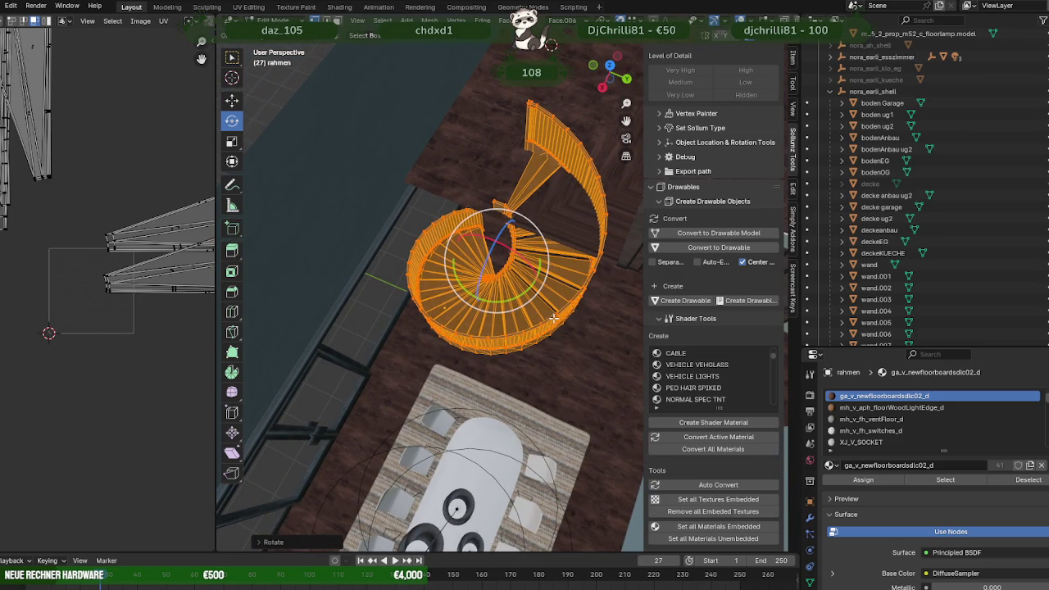
mouse_move(530, 312)
middle_down()
mouse_move(567, 256)
mouse_move(415, 185)
mouse_move(589, 283)
middle_up()
middle_drag(687, 303, 605, 293)
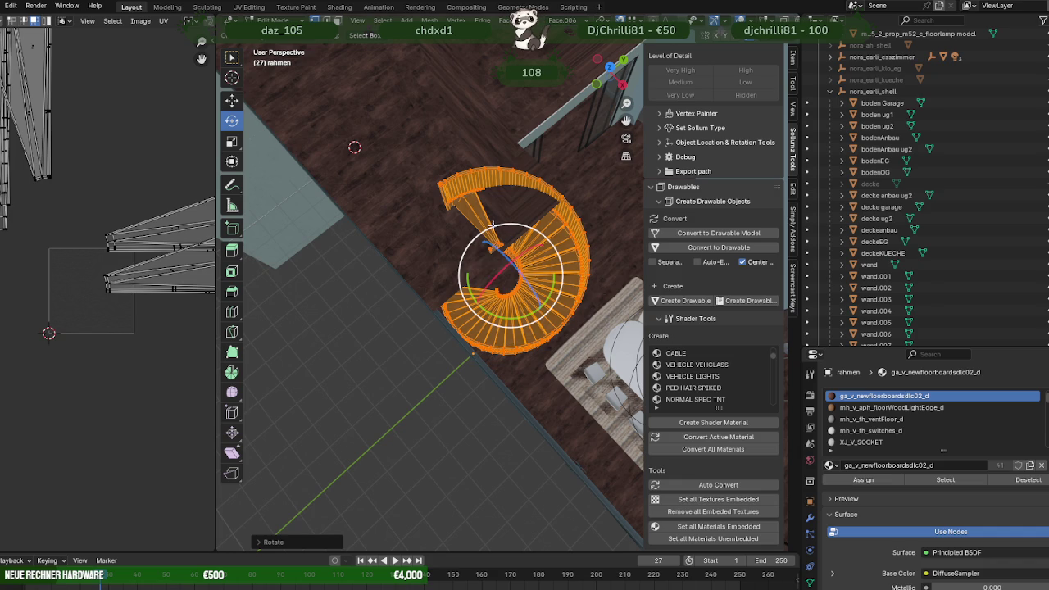
- Mirror the stair vertices across the global X axis and adjust the mirrored mesh's rotation
key(ctrl+v)
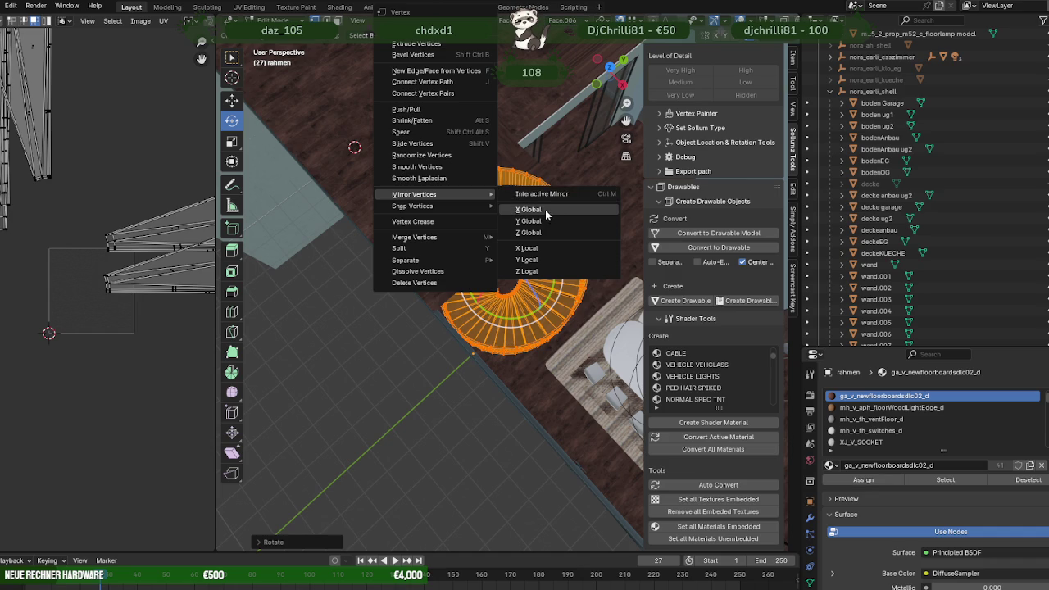
click(545, 210)
middle_drag(579, 260, 490, 310)
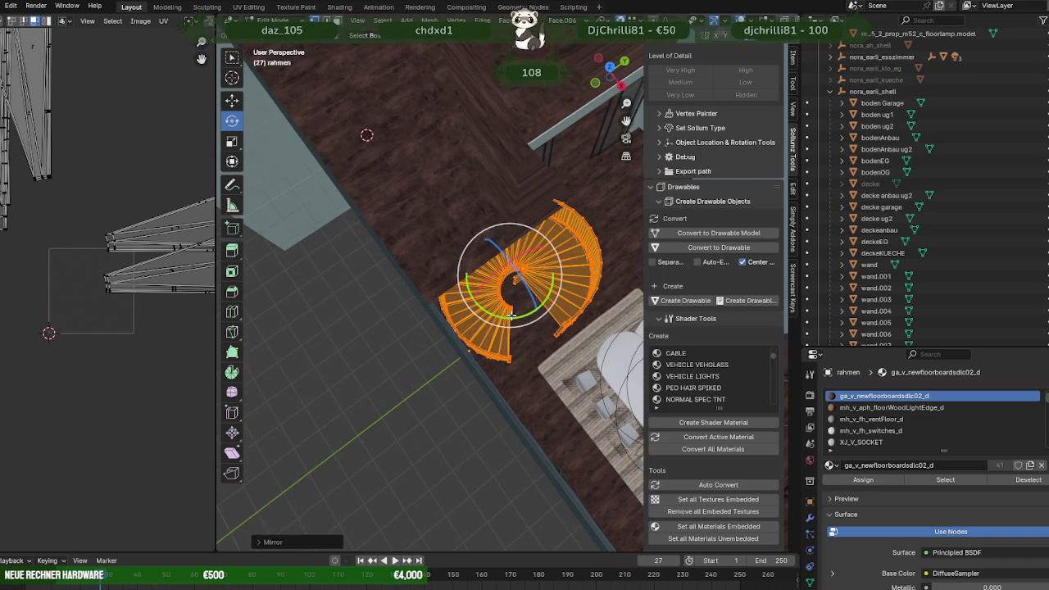
mouse_move(490, 309)
mouse_down()
mouse_move(442, 301)
mouse_move(415, 264)
mouse_move(515, 174)
mouse_move(468, 264)
mouse_move(528, 310)
mouse_up()
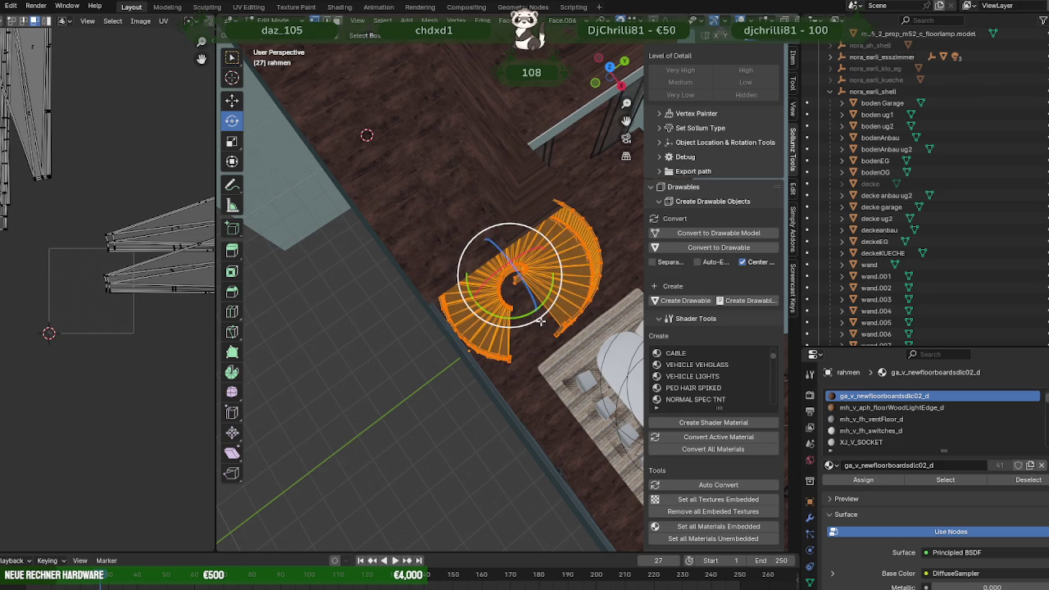
mouse_move(547, 311)
middle_down()
mouse_move(445, 294)
mouse_move(610, 324)
mouse_move(540, 307)
middle_up()
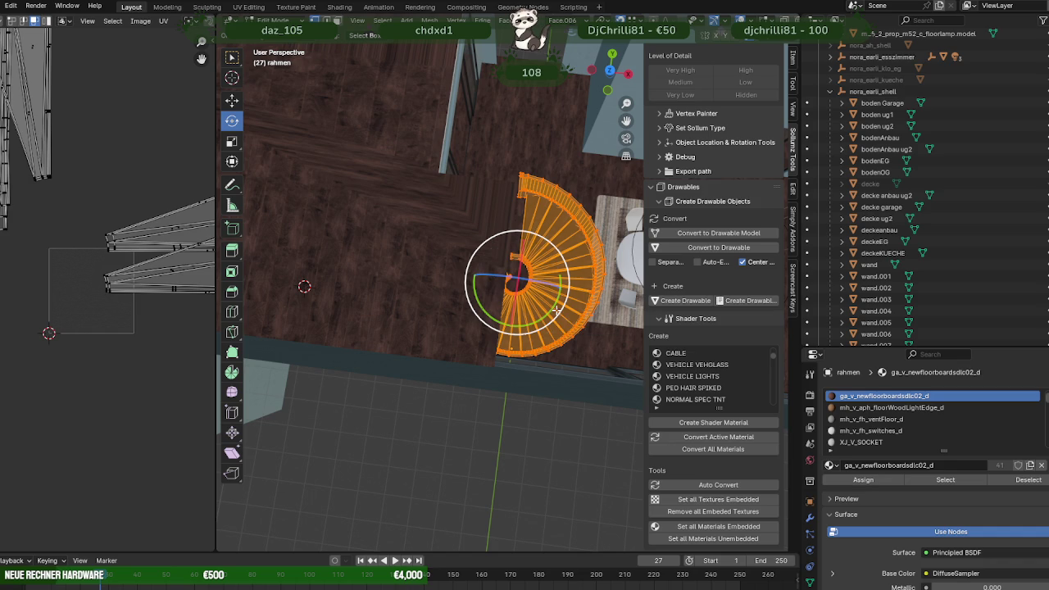
right_click(560, 267)
mouse_move(500, 267)
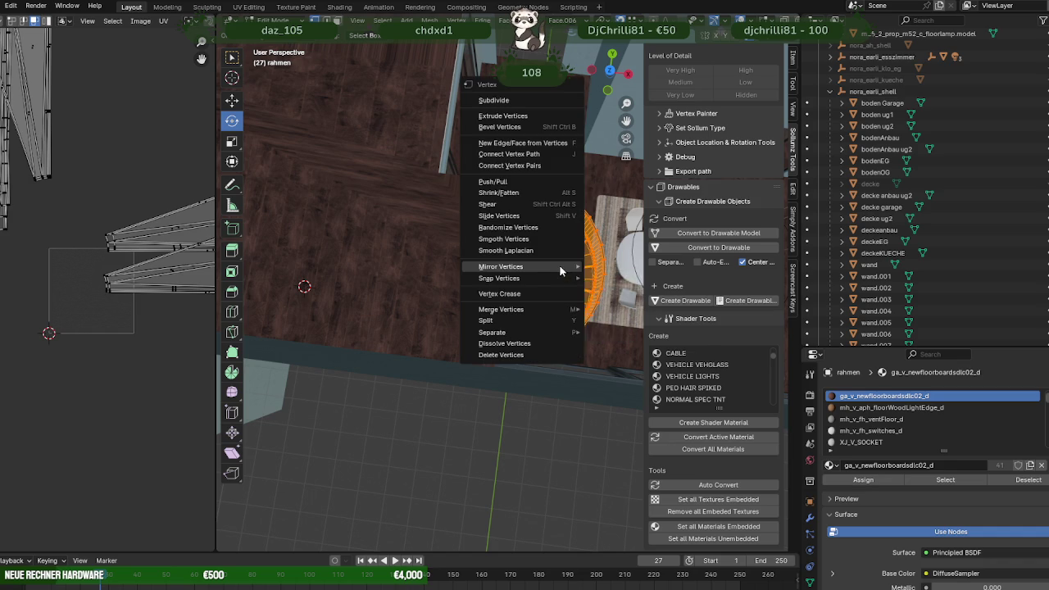
- Mirror the half spiral stair and try rotating it about its centre
click(627, 266)
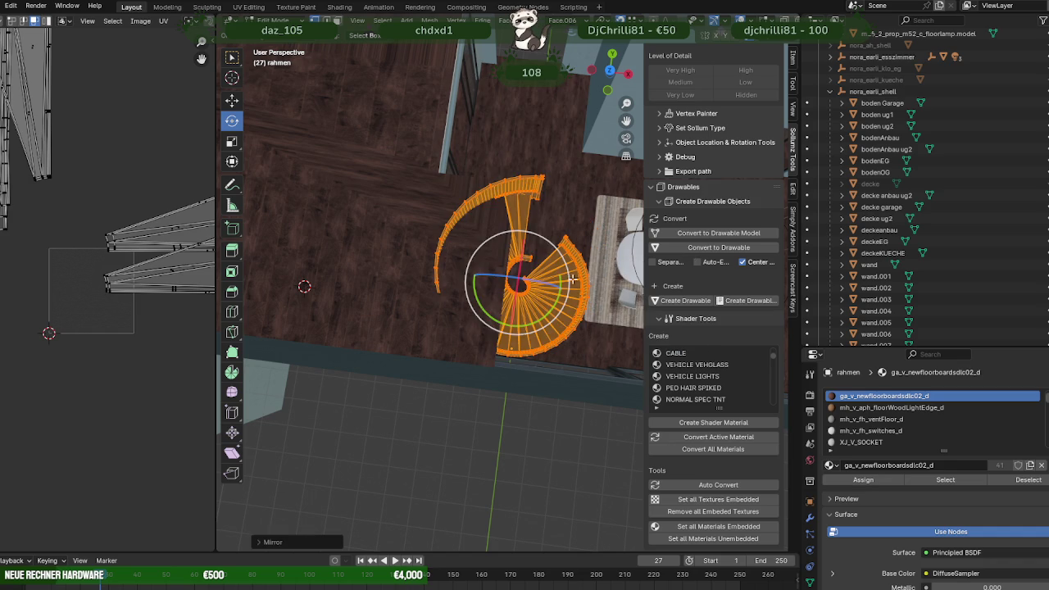
middle_drag(525, 279, 539, 272)
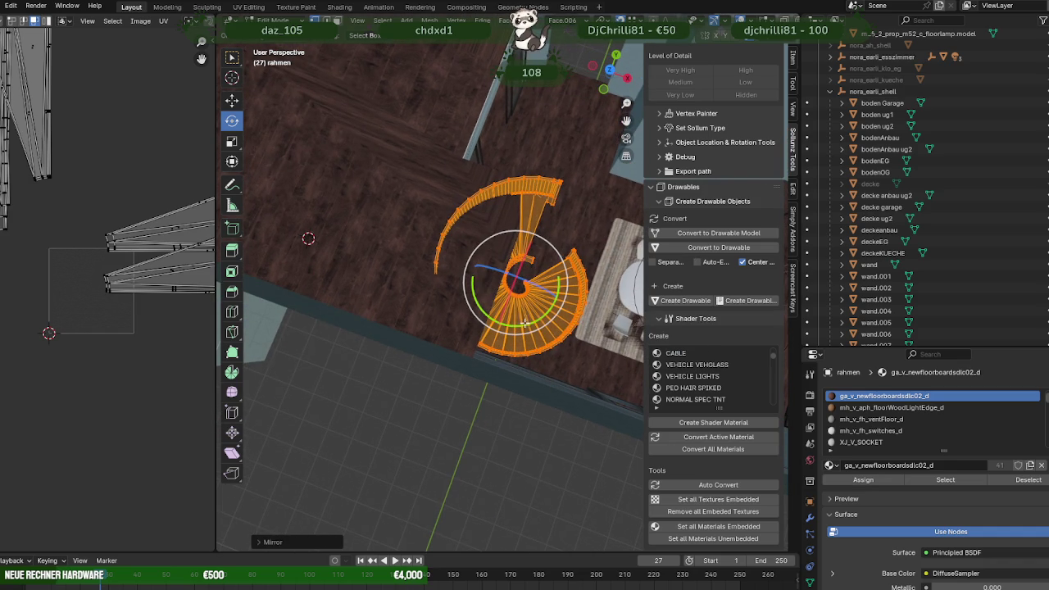
mouse_move(522, 324)
mouse_down()
mouse_move(516, 185)
mouse_move(493, 179)
mouse_up()
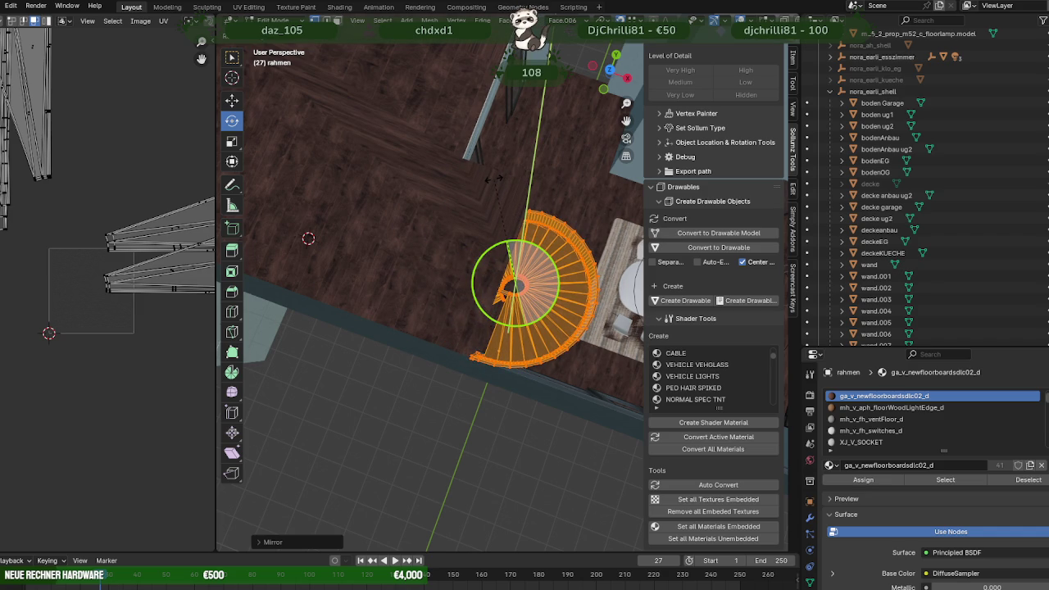
drag(494, 178, 491, 177)
mouse_move(492, 177)
middle_down()
mouse_move(407, 230)
mouse_move(358, 234)
mouse_move(386, 192)
mouse_move(459, 242)
mouse_move(477, 296)
middle_up()
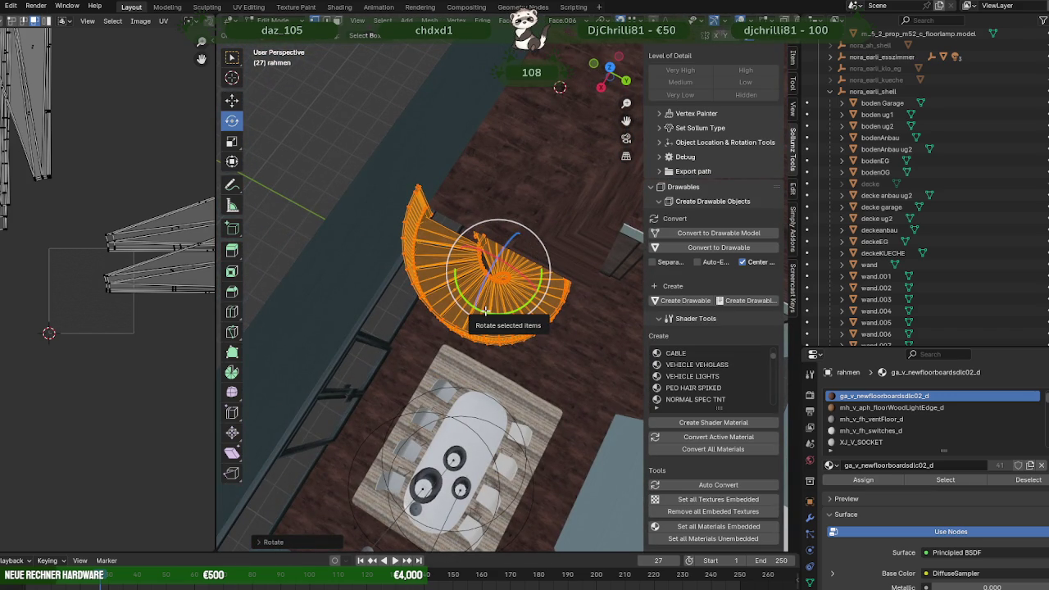
- Swing the stair's opening toward the upper right, then bring up Mirror Vertices again
mouse_move(486, 311)
mouse_down()
mouse_move(534, 301)
mouse_move(516, 283)
mouse_up()
mouse_move(491, 222)
middle_down()
mouse_move(486, 263)
mouse_move(484, 217)
mouse_move(468, 233)
mouse_move(479, 211)
mouse_move(459, 205)
mouse_move(595, 303)
middle_up()
drag(596, 303, 597, 303)
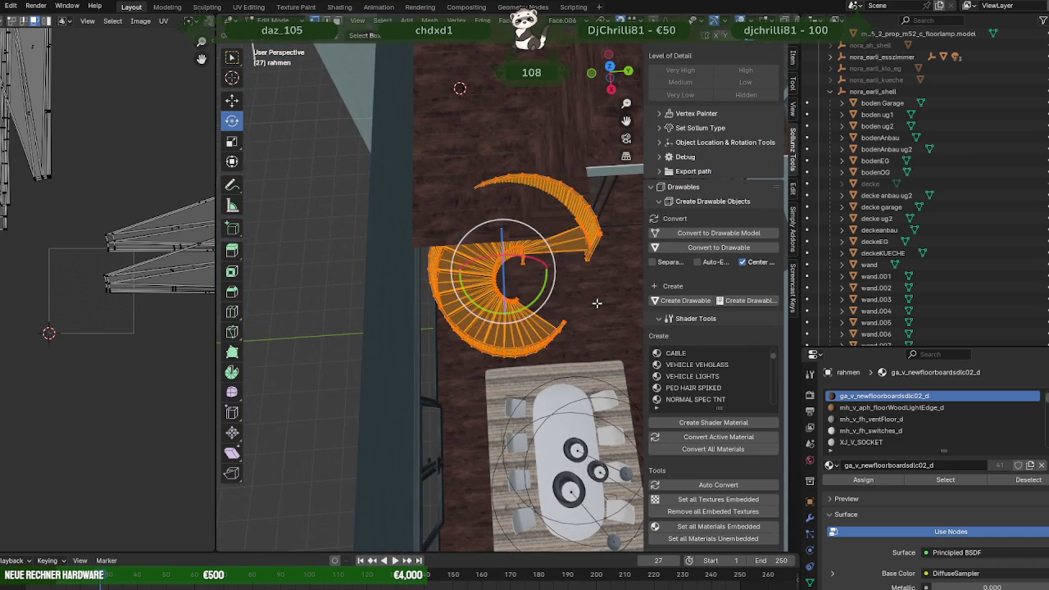
middle_drag(580, 300, 534, 325)
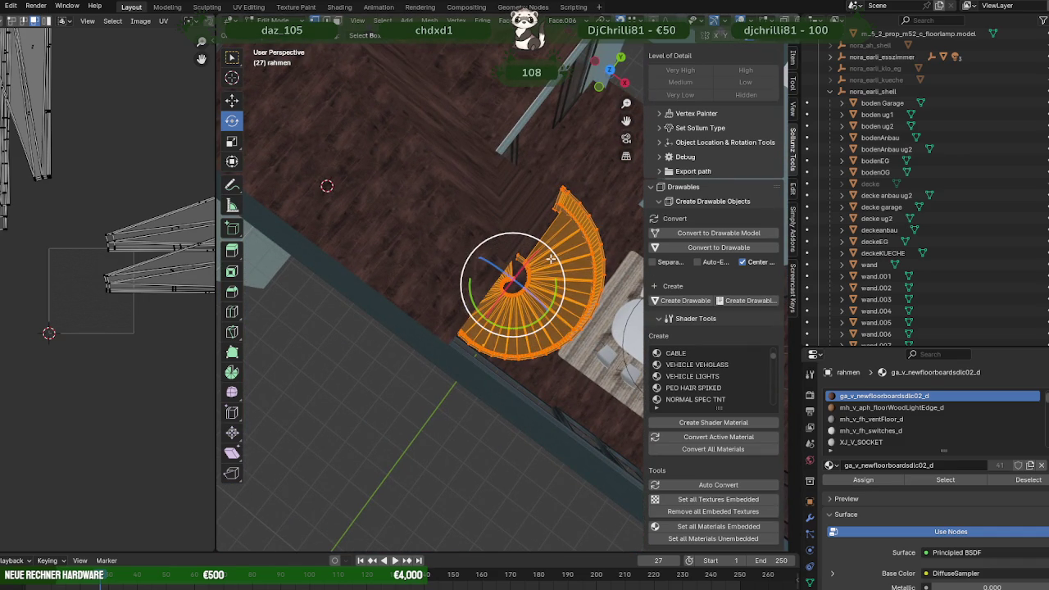
key(ctrl+v)
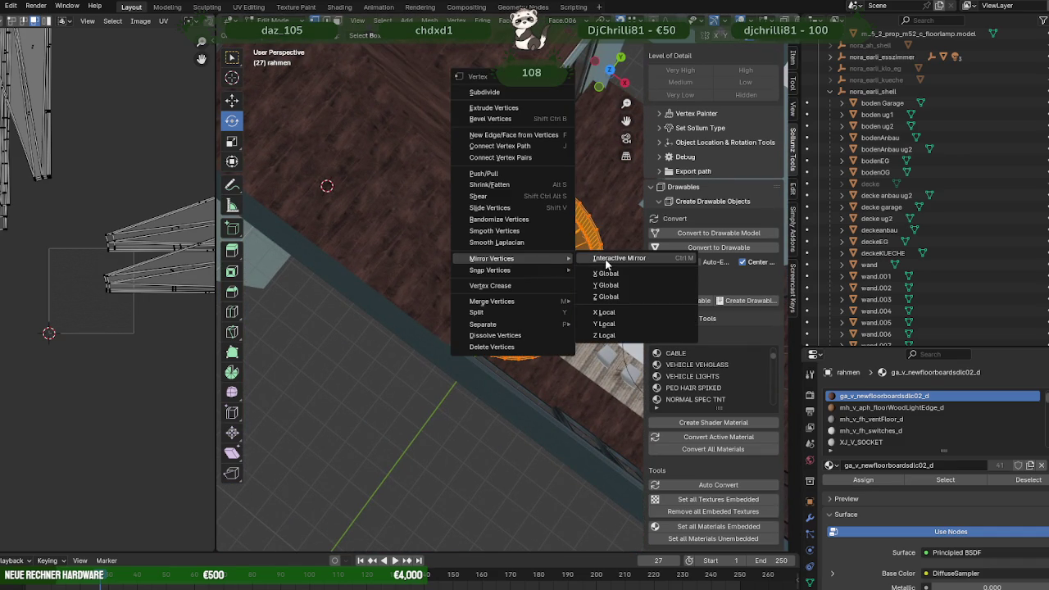
- Mirror the stair along global X, rotate it into the opening, and shift it slightly along X
click(607, 275)
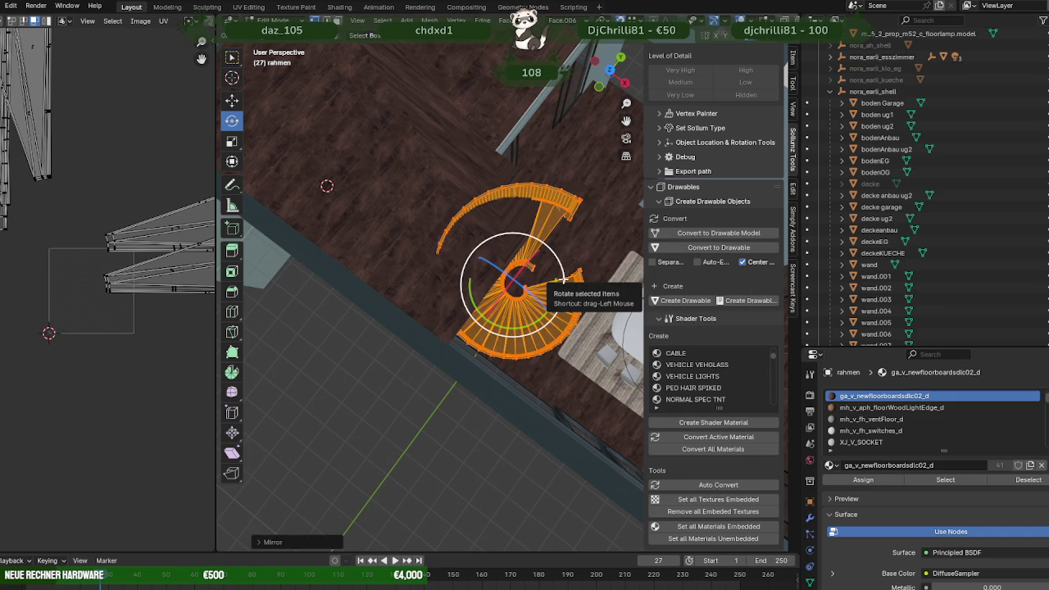
mouse_move(564, 280)
mouse_down()
mouse_move(537, 316)
mouse_move(552, 252)
mouse_move(529, 274)
mouse_up()
mouse_move(528, 274)
middle_down()
mouse_move(533, 261)
mouse_move(480, 237)
mouse_move(446, 246)
mouse_move(456, 235)
mouse_move(497, 298)
mouse_move(463, 331)
mouse_move(479, 282)
mouse_move(484, 312)
mouse_move(541, 365)
mouse_move(591, 303)
mouse_move(549, 283)
middle_up()
click(557, 311)
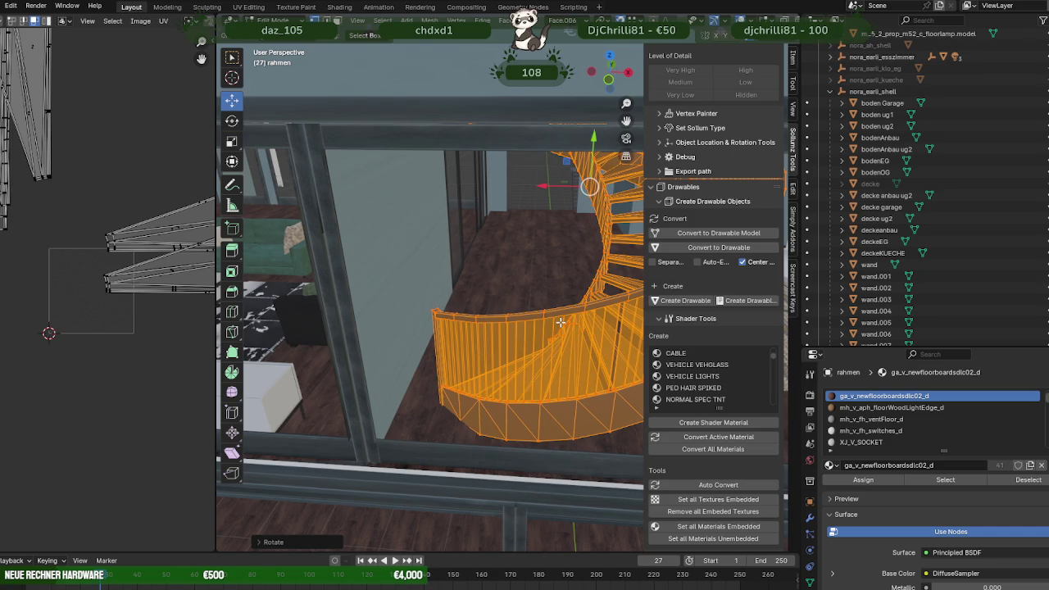
drag(540, 186, 526, 188)
mouse_move(527, 188)
middle_down()
mouse_move(502, 337)
mouse_move(530, 362)
mouse_move(452, 312)
mouse_move(382, 298)
mouse_move(480, 288)
mouse_move(489, 319)
mouse_move(368, 294)
mouse_move(517, 334)
mouse_move(492, 309)
mouse_move(499, 326)
mouse_move(560, 296)
mouse_move(585, 304)
mouse_move(584, 322)
middle_up()
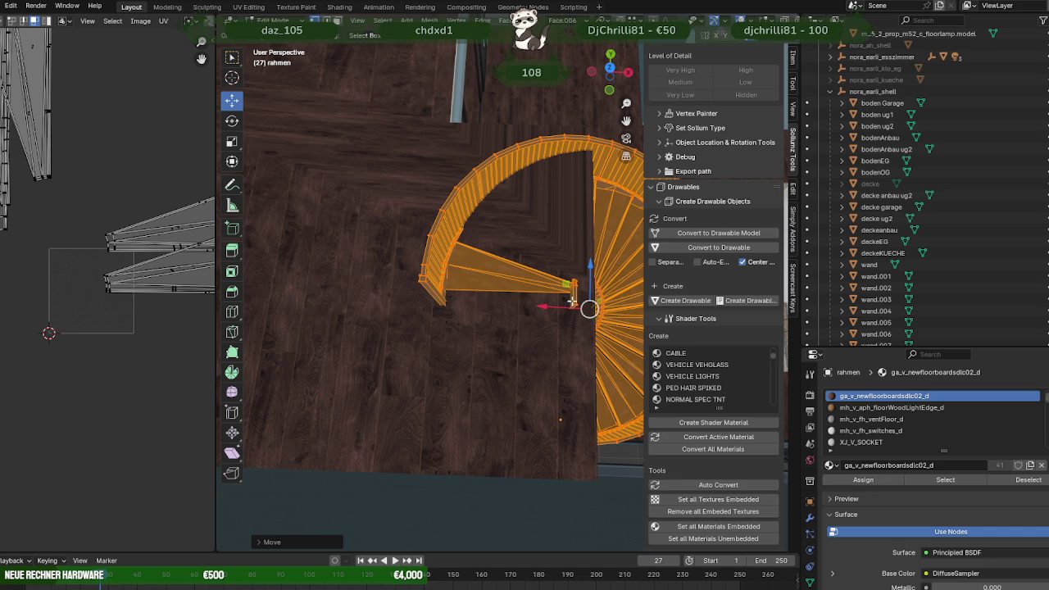
scroll(572, 302, down, 4)
middle_drag(572, 302, 447, 333)
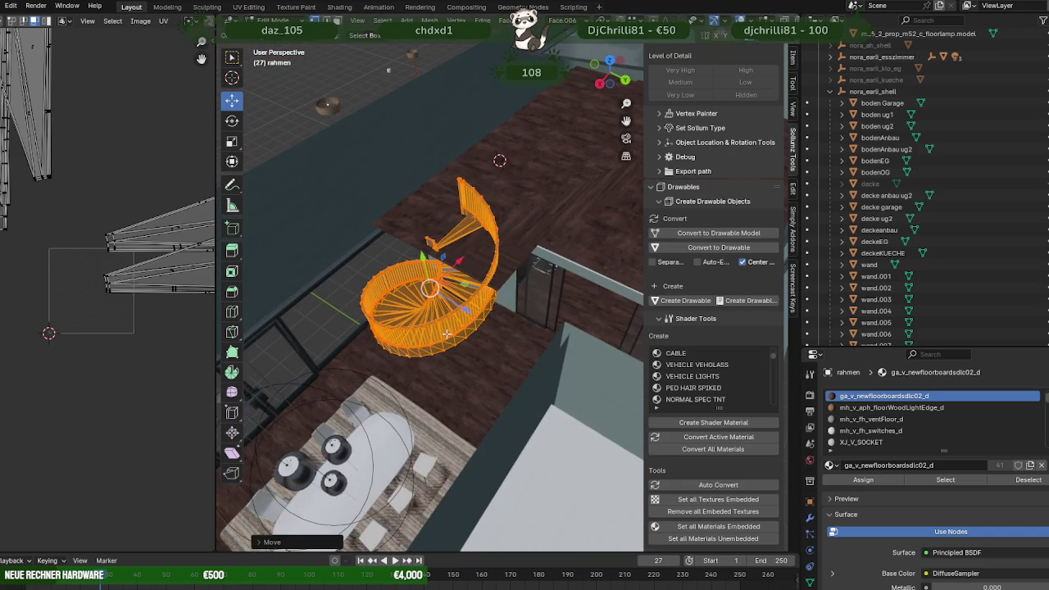
- Switch to the upper floor bodenOG and edit its mesh with everything selected
key(Tab)
click(524, 242)
key(a)
middle_drag(501, 247, 521, 311)
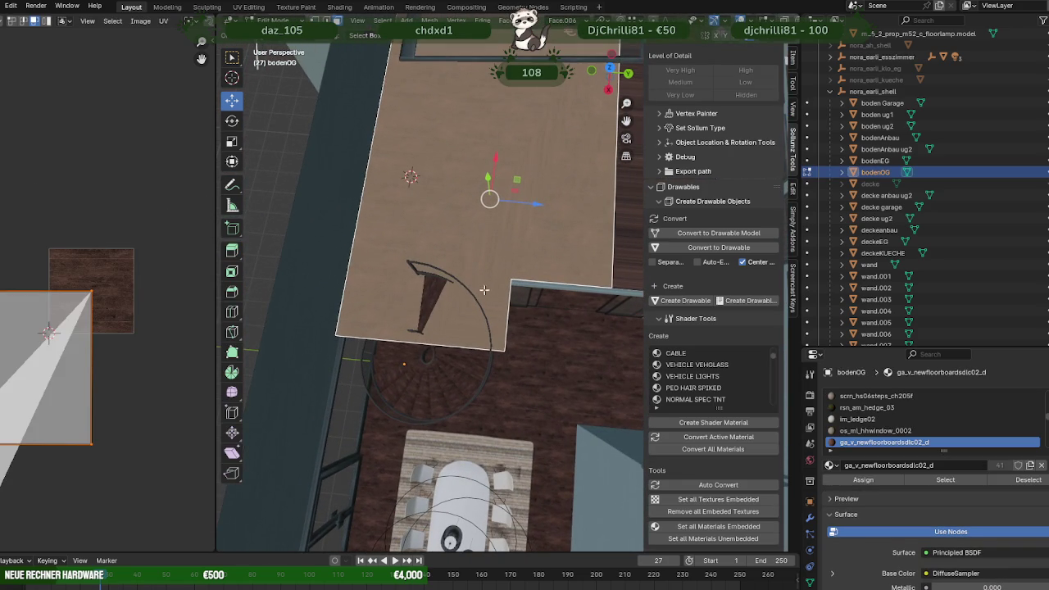
- Dissolve an extra vertex on the bodenOG floor
scroll(498, 295, down, 3)
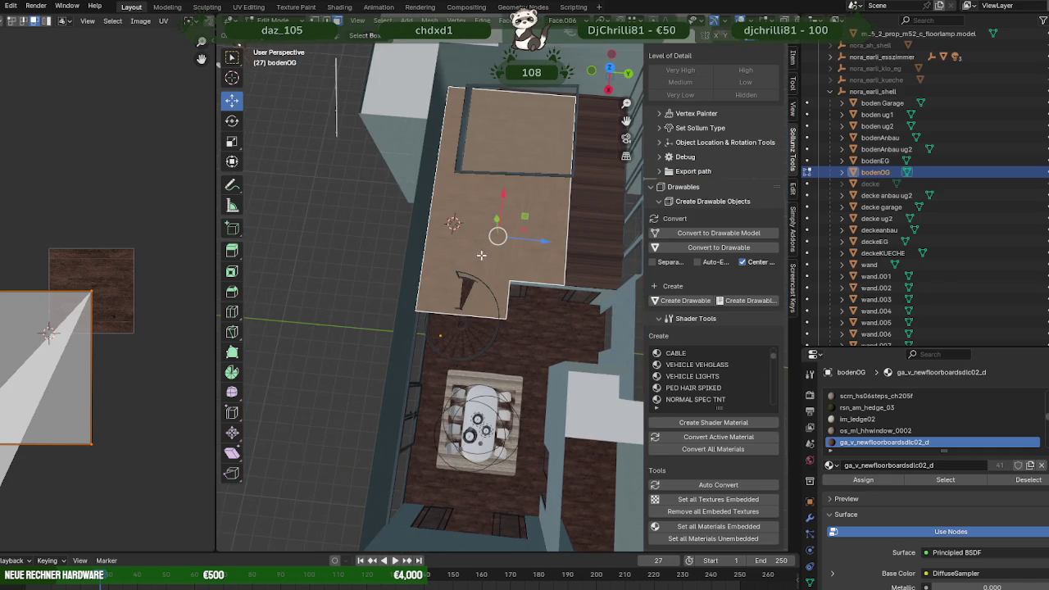
click(483, 316)
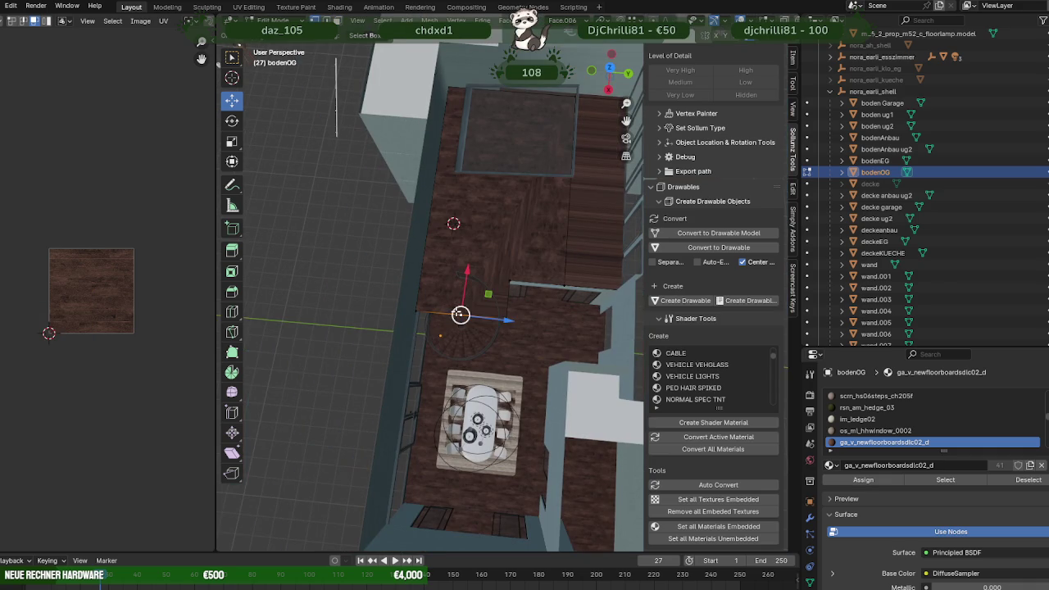
right_click(431, 357)
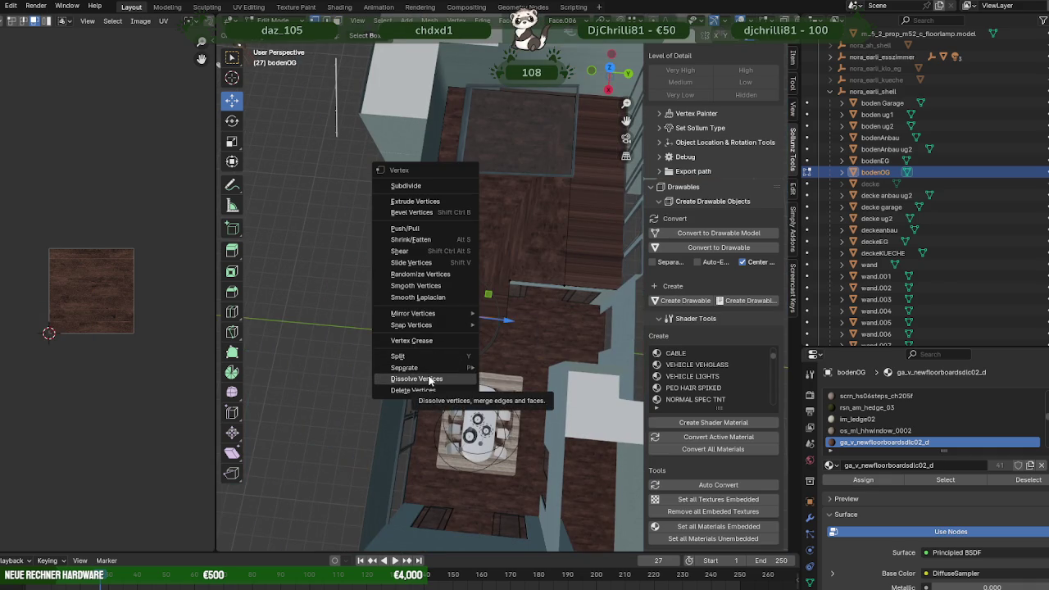
click(428, 379)
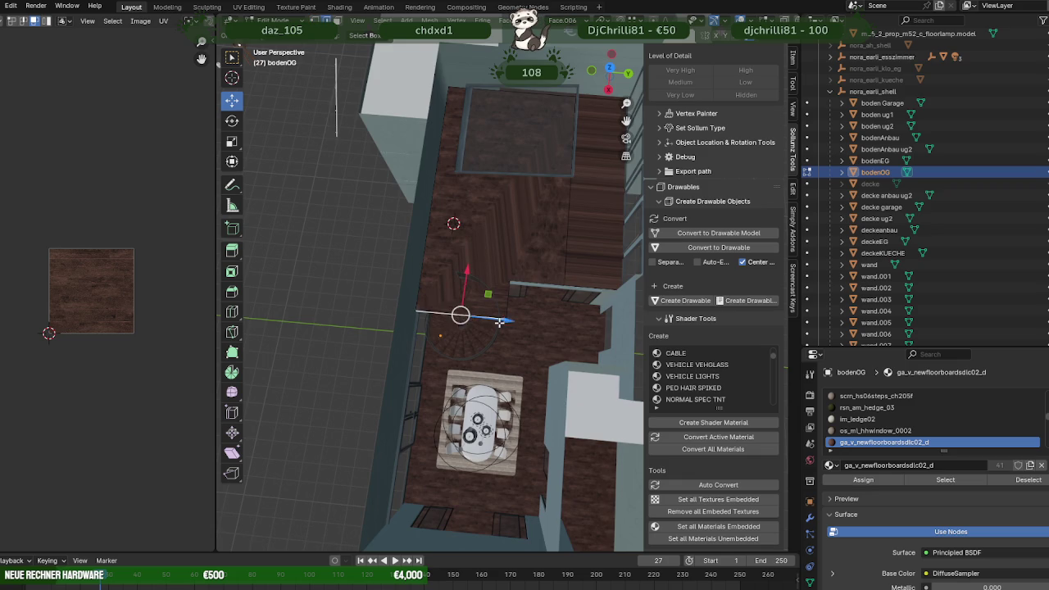
- Slide the selected floor edge along X toward the wall
middle_drag(499, 322, 483, 328)
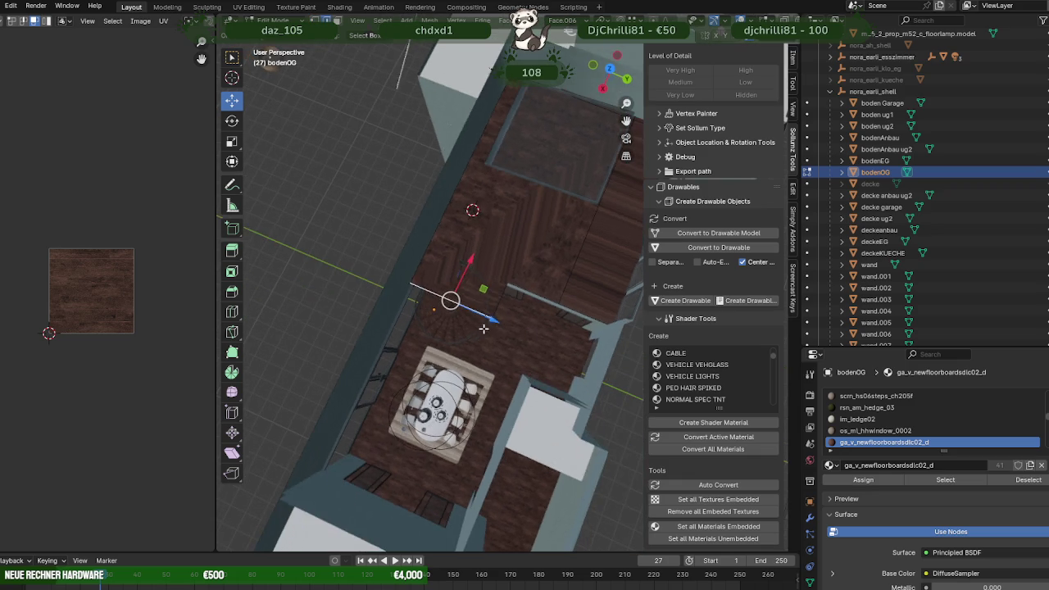
drag(468, 259, 514, 287)
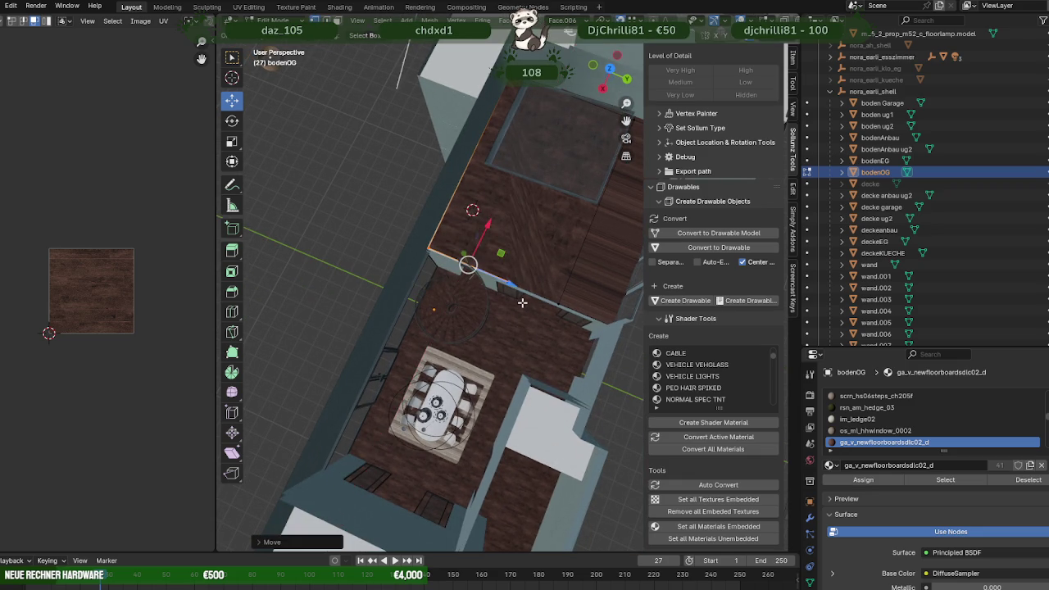
scroll(523, 296, up, 2)
scroll(508, 282, up, 2)
scroll(492, 245, up, 1)
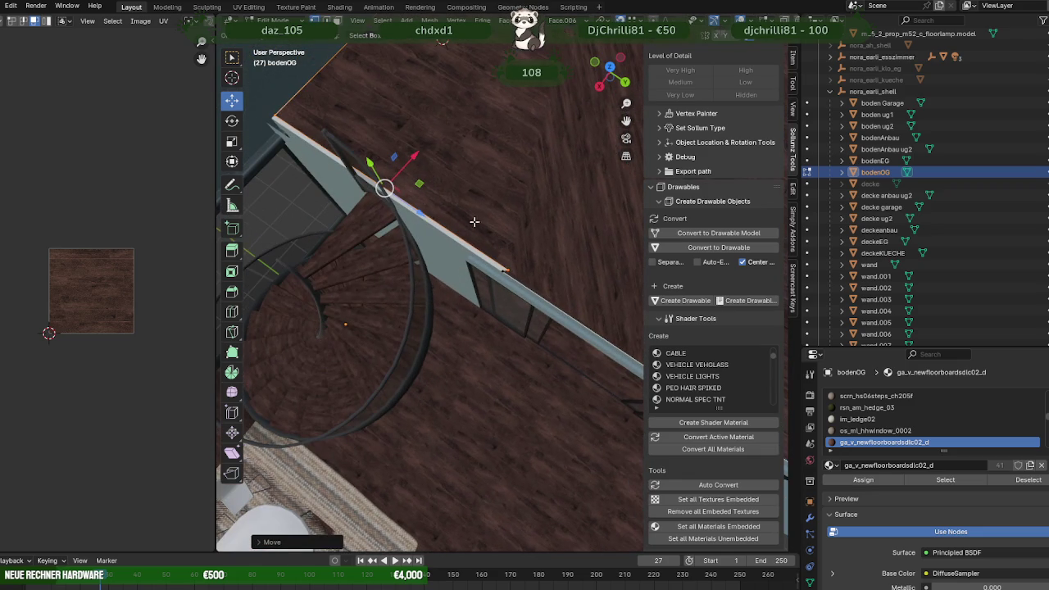
drag(415, 153, 501, 273)
mouse_move(502, 273)
middle_down()
mouse_move(534, 316)
mouse_move(498, 311)
middle_up()
- Move the selected floor face along X, then along Y, into its new position
key(g)
key(x)
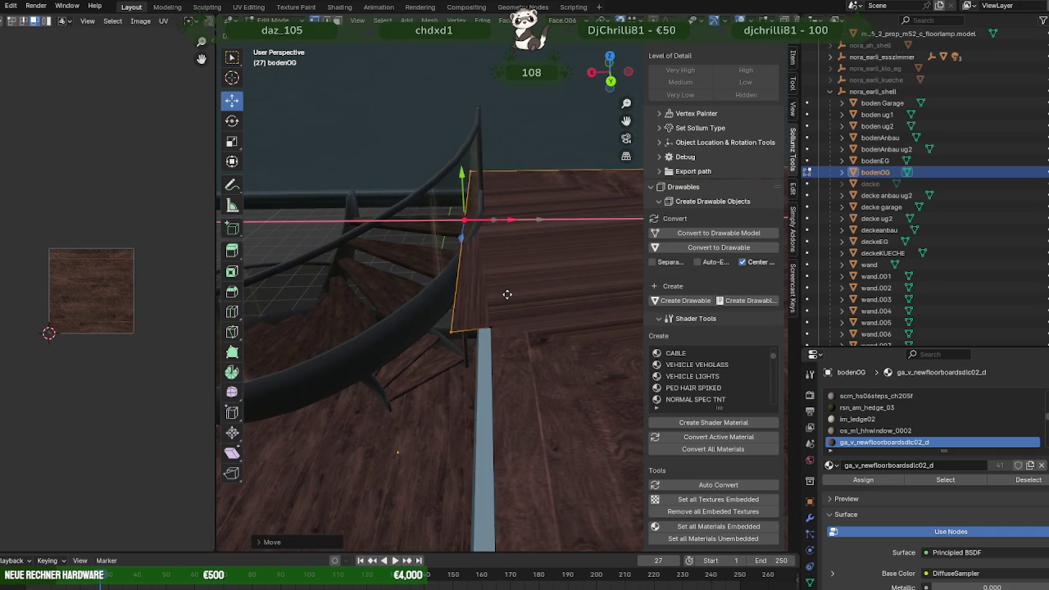
click(507, 294)
click(573, 21)
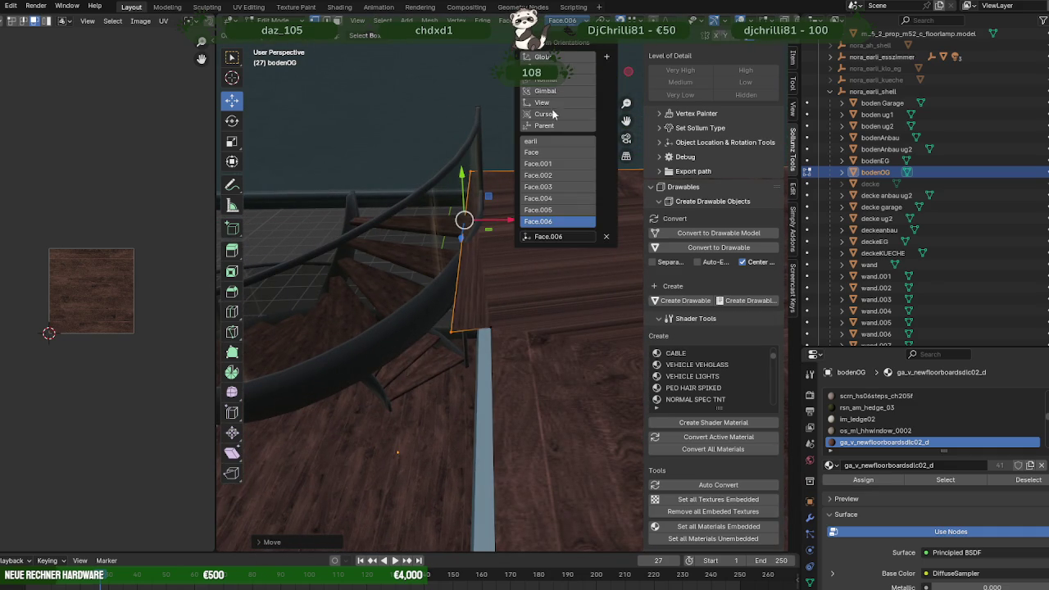
click(542, 143)
key(g)
key(y)
click(491, 355)
mouse_move(492, 330)
middle_down()
mouse_move(563, 326)
mouse_move(518, 327)
middle_up()
- Leave the floor's Edit Mode briefly and return to editing the bodenOG mesh
right_click(563, 326)
right_click(563, 326)
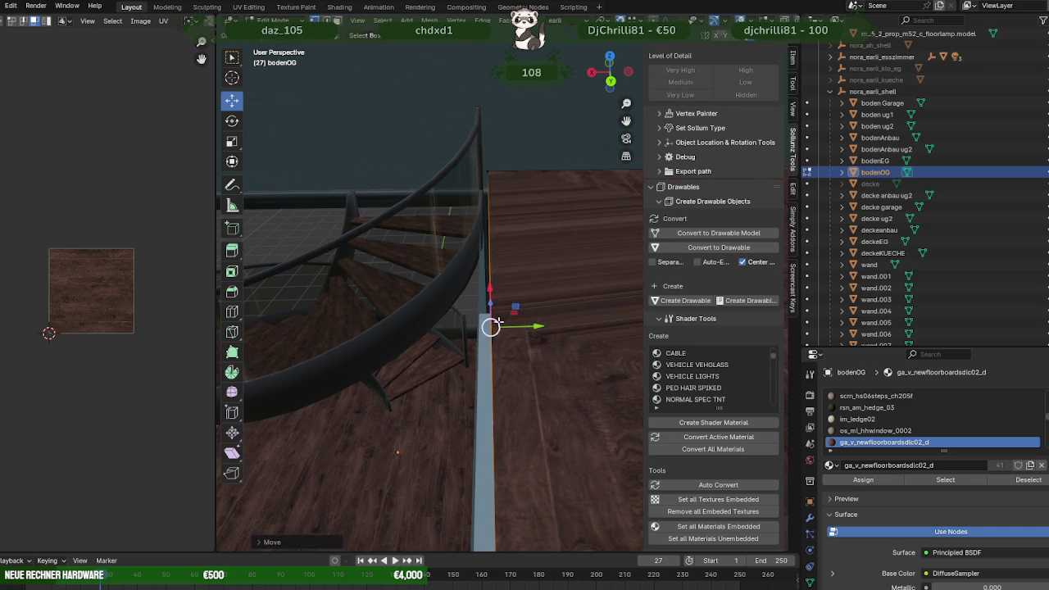
key(Escape)
key(Escape)
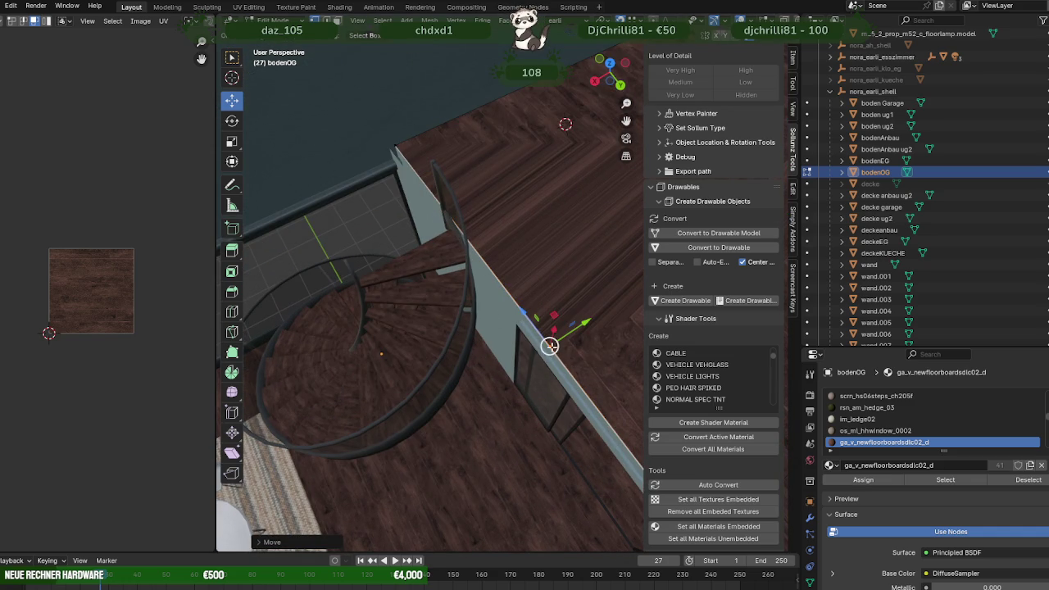
right_click(549, 345)
click(531, 302)
key(Tab)
mouse_move(529, 308)
middle_down()
mouse_move(551, 319)
mouse_move(494, 297)
mouse_move(508, 323)
middle_up()
key(Tab)
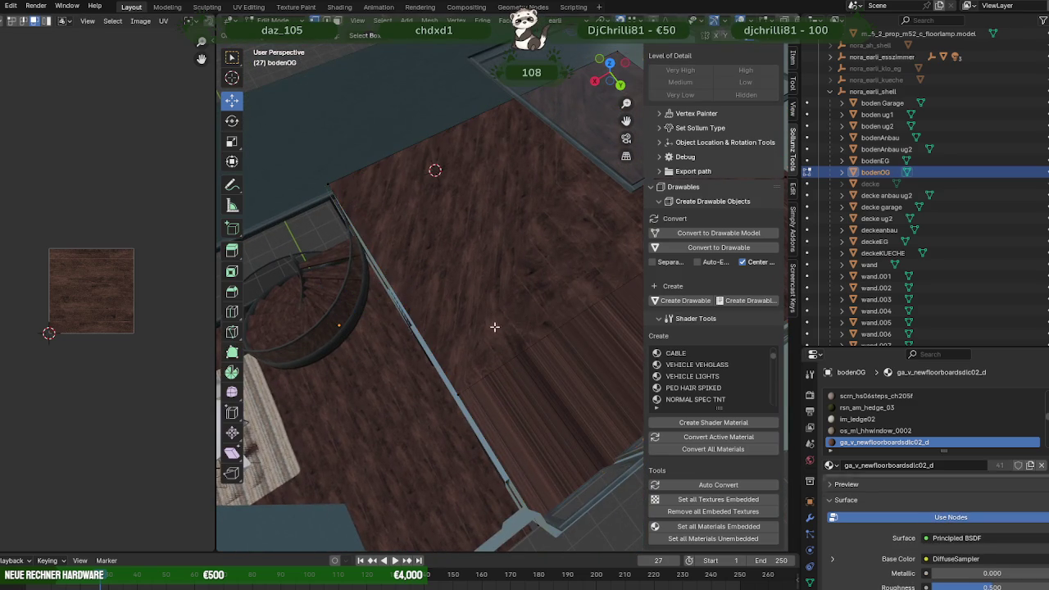
- Slide the floor edge beside the wall along the blue Z axis
click(430, 334)
mouse_move(431, 334)
middle_down()
mouse_move(575, 261)
mouse_move(529, 274)
mouse_move(562, 300)
mouse_move(495, 332)
mouse_move(459, 300)
mouse_move(557, 312)
mouse_move(463, 318)
mouse_move(459, 286)
mouse_move(417, 286)
mouse_move(497, 278)
middle_up()
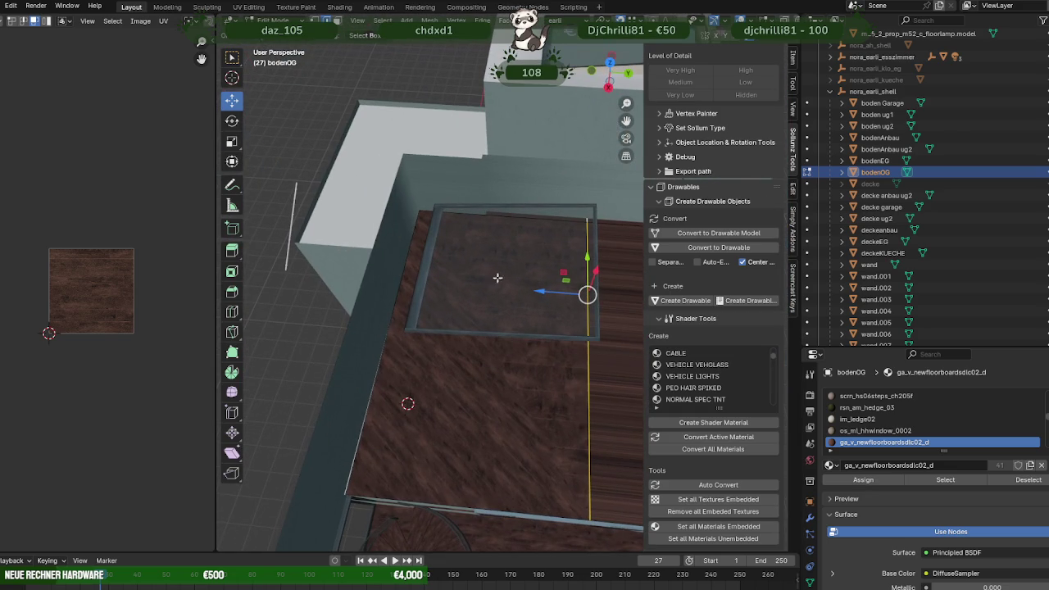
drag(539, 284, 484, 157)
mouse_move(529, 232)
middle_down()
mouse_move(445, 251)
mouse_move(492, 311)
mouse_move(582, 350)
mouse_move(395, 331)
mouse_move(409, 353)
mouse_move(471, 360)
middle_up()
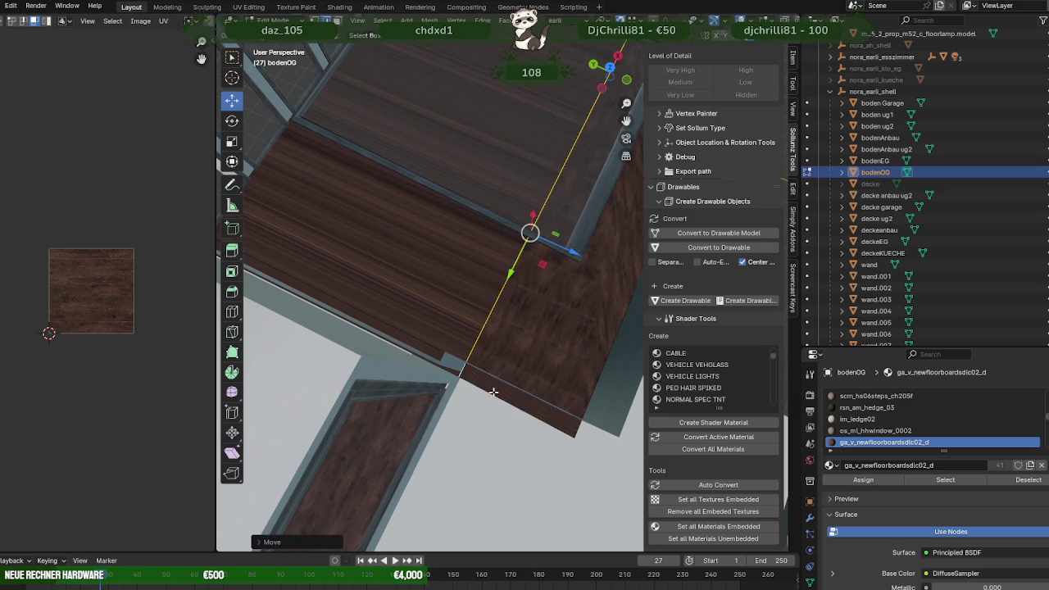
- Select the narrow floor strip face beside the walls and railing
click(494, 381)
key(ctrl+z)
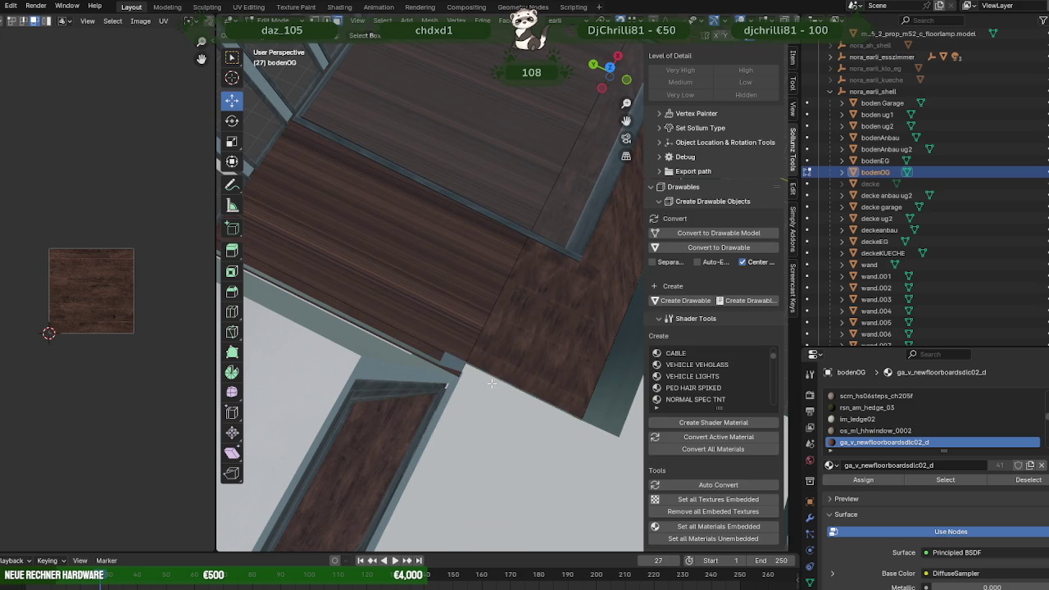
mouse_move(491, 386)
middle_down()
mouse_move(461, 299)
mouse_move(422, 283)
mouse_move(396, 330)
mouse_move(449, 407)
middle_up()
click(449, 406)
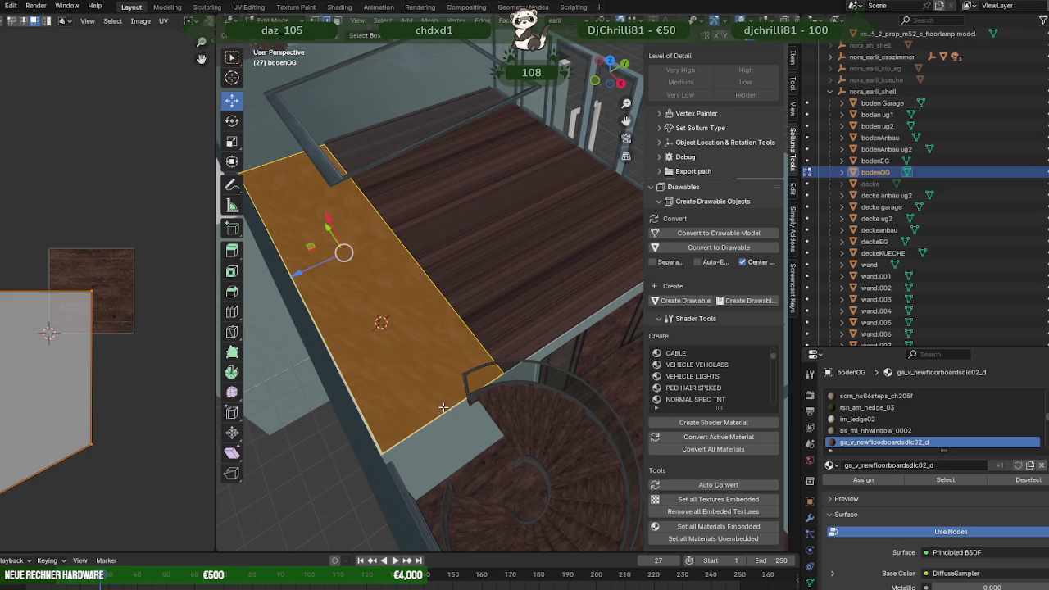
- Try extruding the floor edge next to the stair along Y, then undo it
click(451, 413)
key(e)
key(g)
key(y)
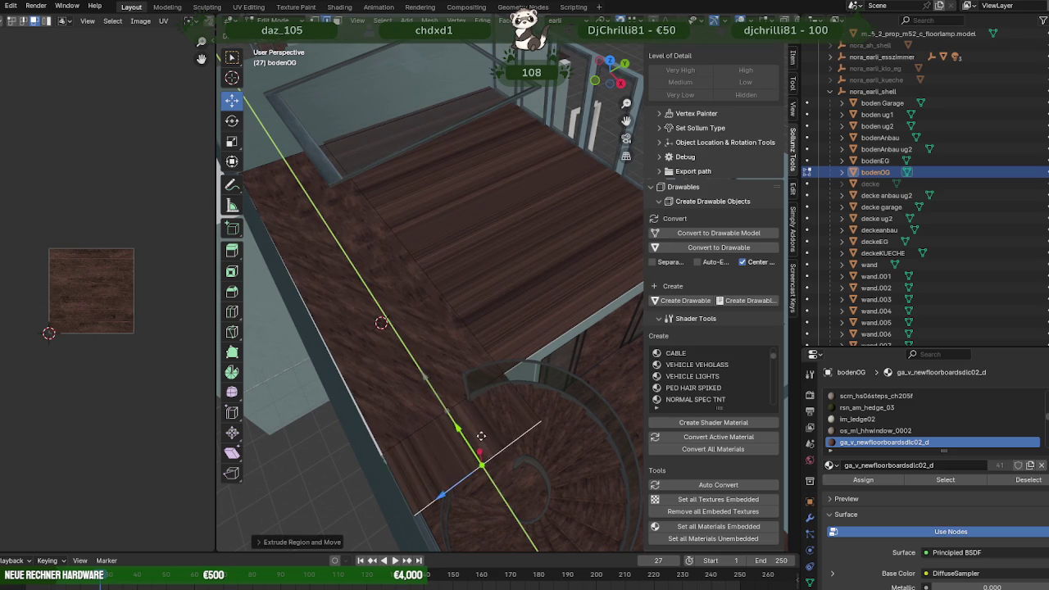
click(512, 445)
key(ctrl+z)
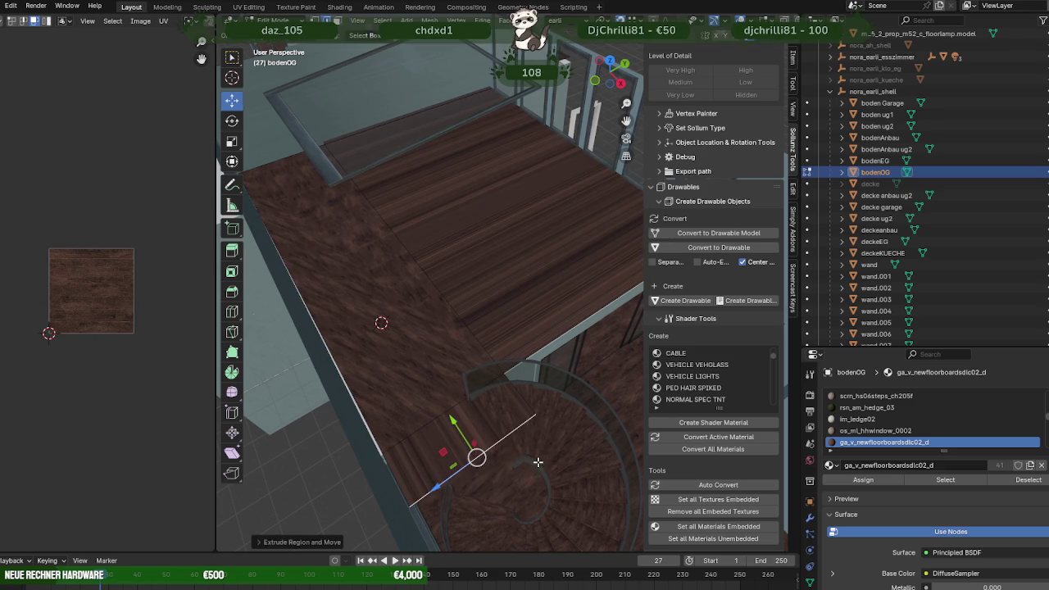
- Delete the selected floor face to open the hole around the stair
key(g)
key(y)
key(Escape)
key(ctrl+z)
click(451, 428)
key(x)
click(447, 427)
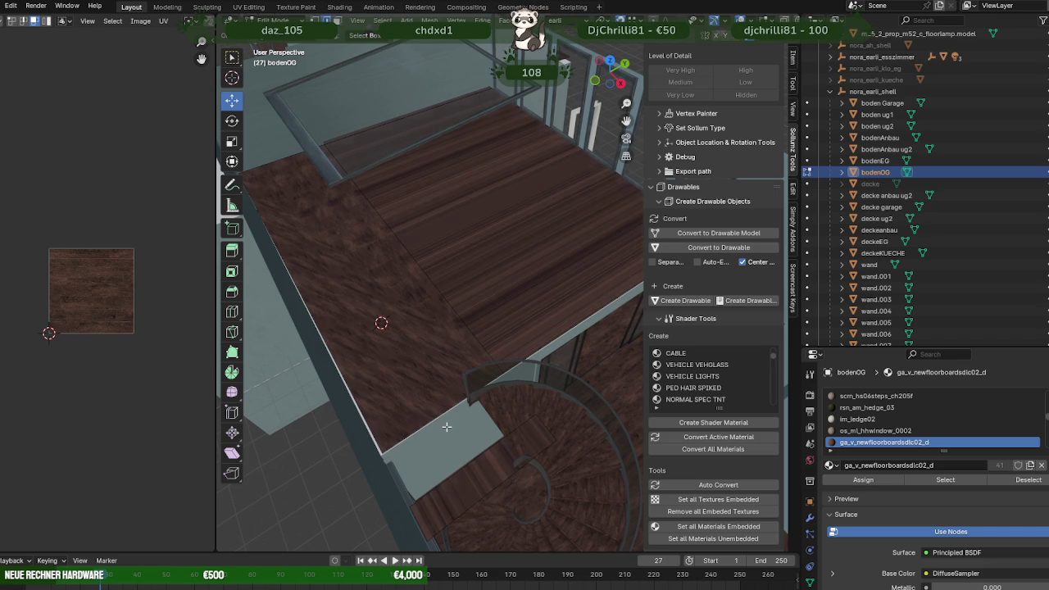
- Slide the floor piece beside the spiral stair along one axis, then view it in wireframe
click(548, 429)
middle_drag(548, 428, 456, 432)
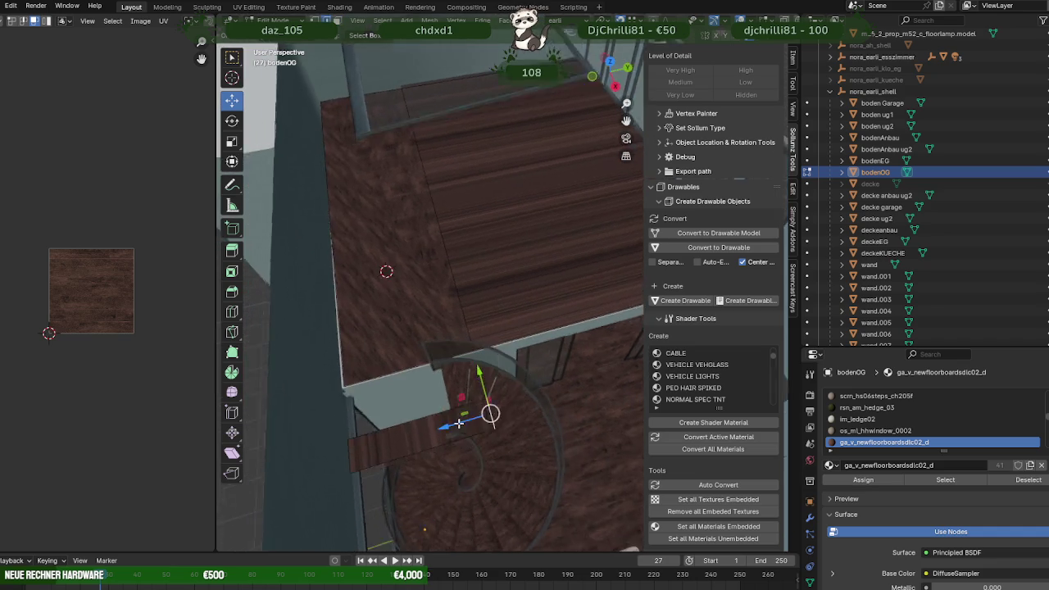
drag(475, 447, 439, 361)
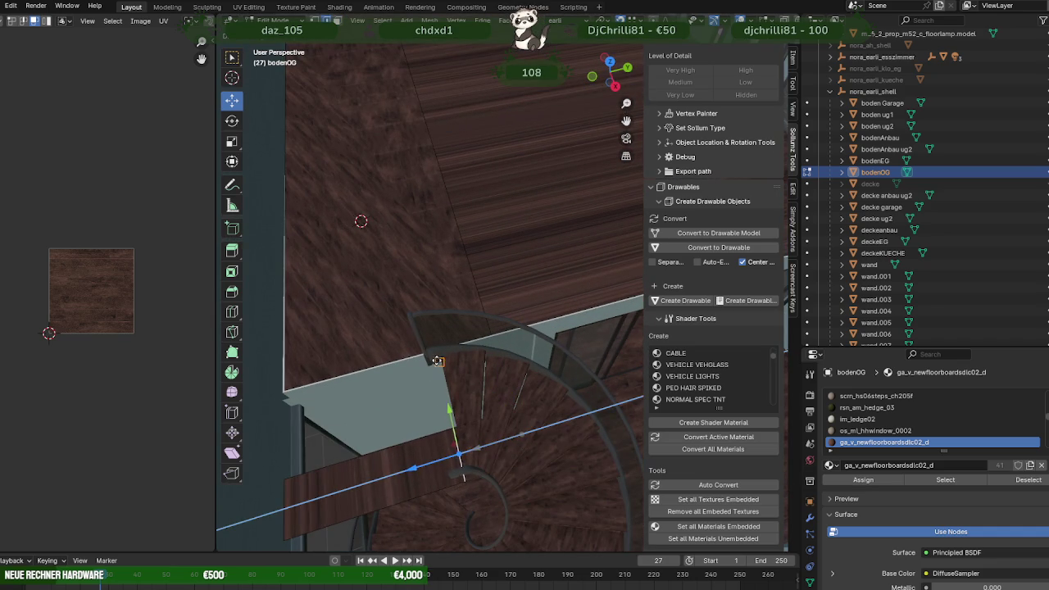
mouse_move(439, 360)
middle_down()
mouse_move(419, 391)
mouse_move(481, 358)
mouse_move(431, 330)
mouse_move(407, 356)
mouse_move(432, 386)
mouse_move(467, 382)
mouse_move(475, 425)
middle_up()
scroll(418, 391, up, 3)
key(shift+z)
mouse_move(461, 465)
middle_down()
mouse_move(492, 438)
mouse_move(519, 374)
mouse_move(510, 365)
mouse_move(403, 402)
mouse_move(420, 318)
mouse_move(401, 288)
mouse_move(426, 300)
mouse_move(426, 262)
middle_up()
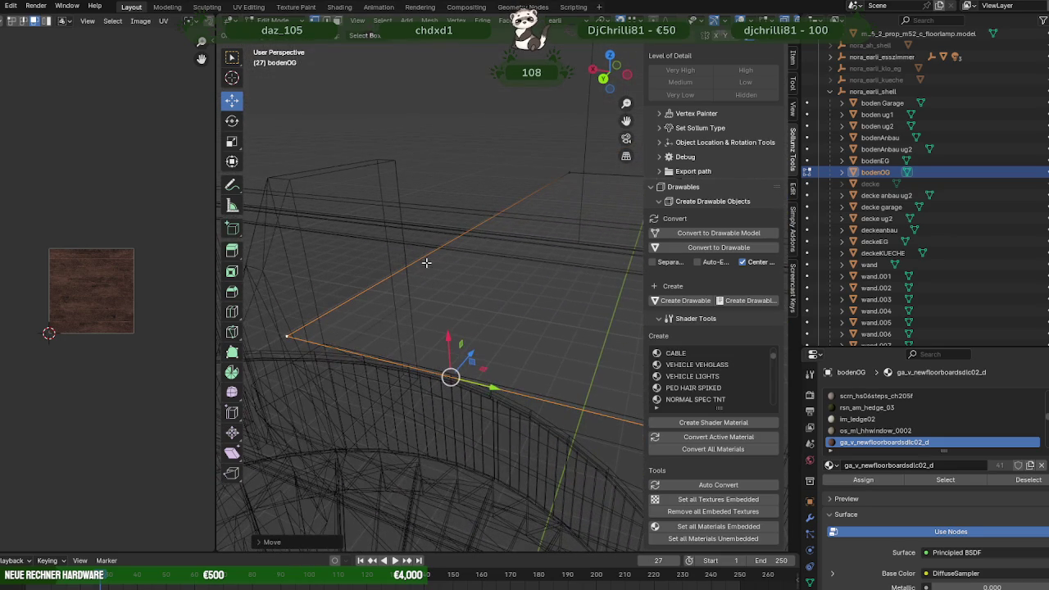
- Slide a floor edge along Y to meet the stair top in solid shading, then frame the floor
middle_drag(373, 291, 448, 246)
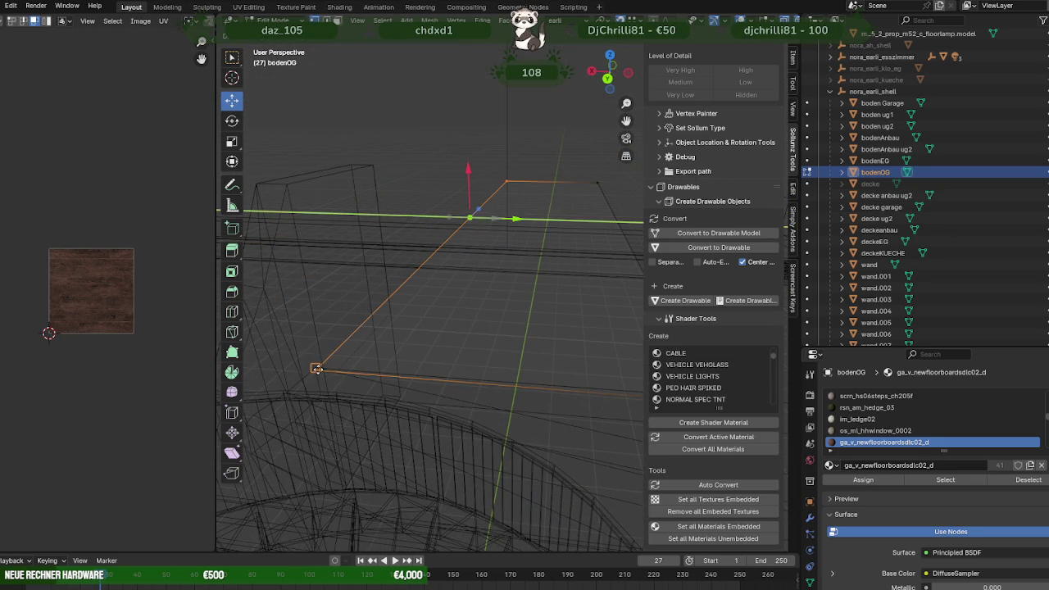
mouse_move(317, 369)
middle_down()
mouse_move(416, 347)
mouse_move(414, 370)
mouse_move(438, 347)
mouse_move(492, 332)
mouse_move(456, 361)
mouse_move(382, 349)
mouse_move(499, 314)
mouse_move(547, 370)
mouse_move(499, 258)
mouse_move(459, 334)
mouse_move(499, 304)
middle_up()
click(499, 258)
key(shift+z)
mouse_move(454, 289)
mouse_down()
mouse_move(458, 211)
mouse_move(491, 198)
mouse_up()
mouse_move(492, 199)
middle_down()
mouse_move(534, 347)
mouse_move(547, 336)
middle_up()
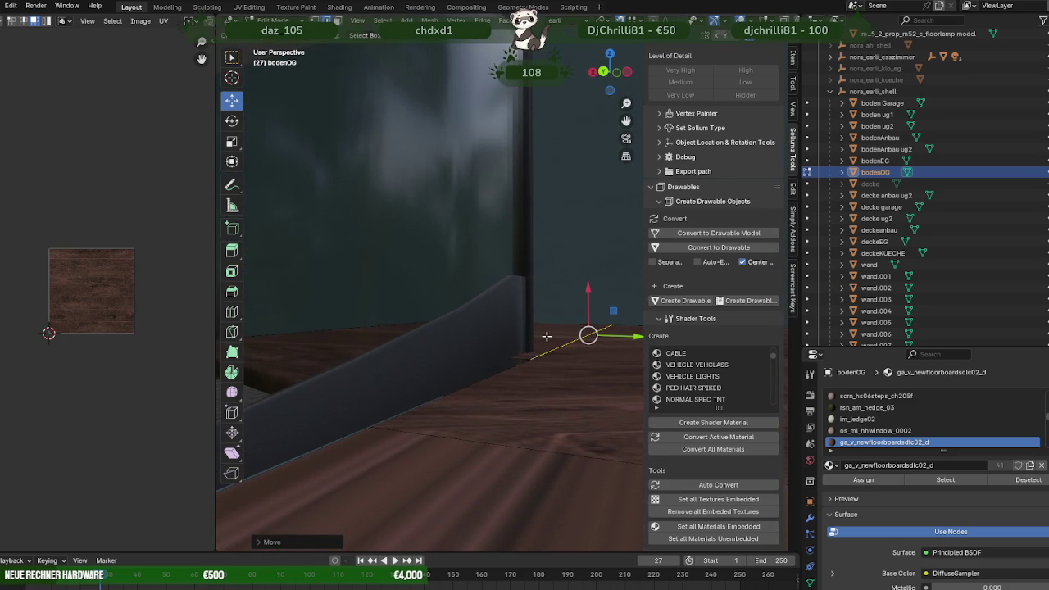
key(l)
key(KP_Decimal)
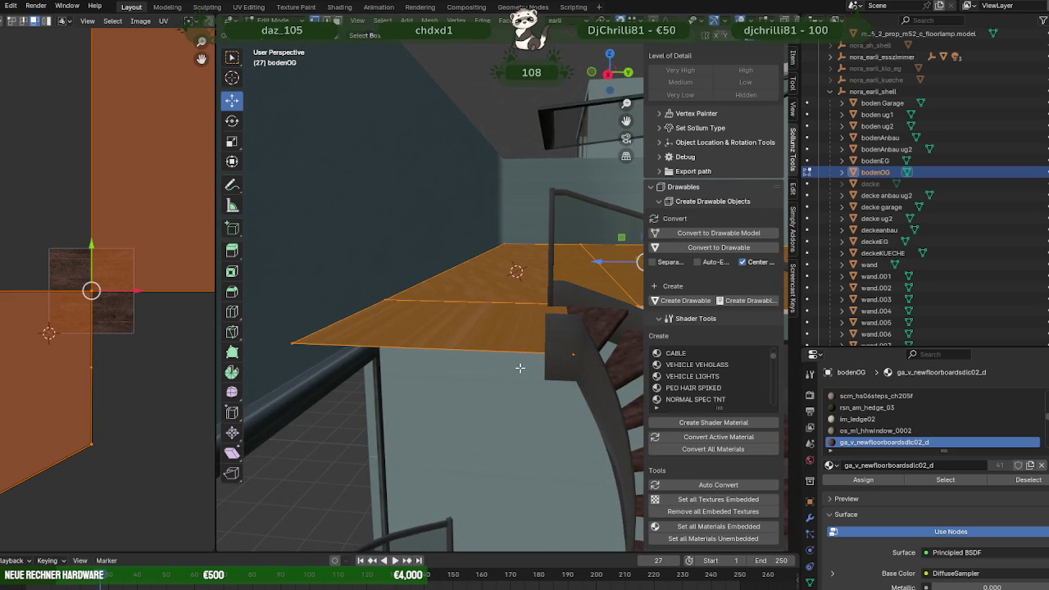
- Confirm the floor scaling and move the selection along Z, snapping onto a vertex
click(520, 369)
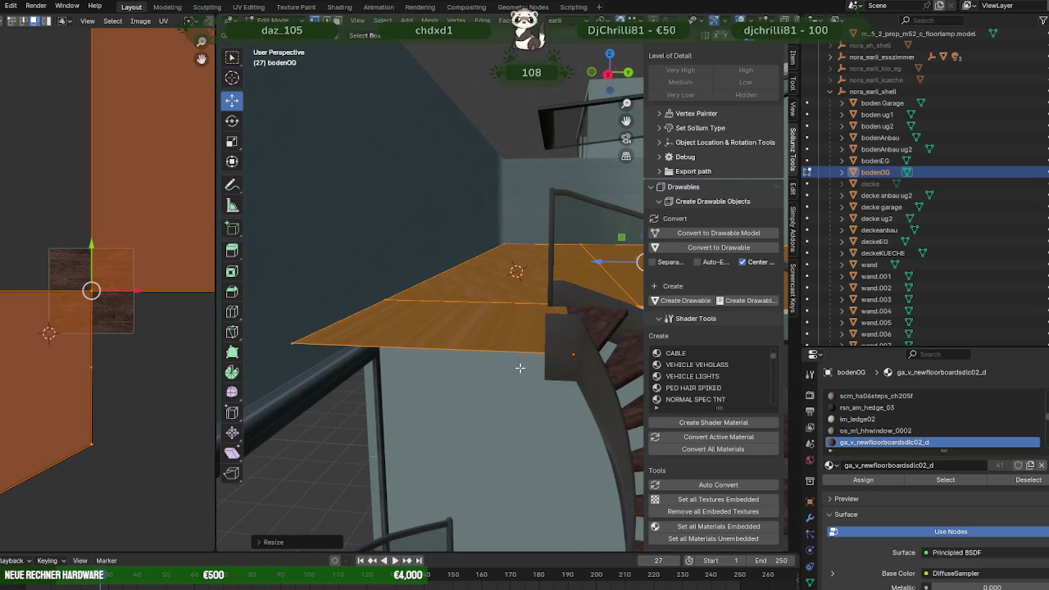
mouse_move(518, 370)
middle_down()
mouse_move(422, 424)
mouse_move(377, 366)
middle_up()
key(shift+z)
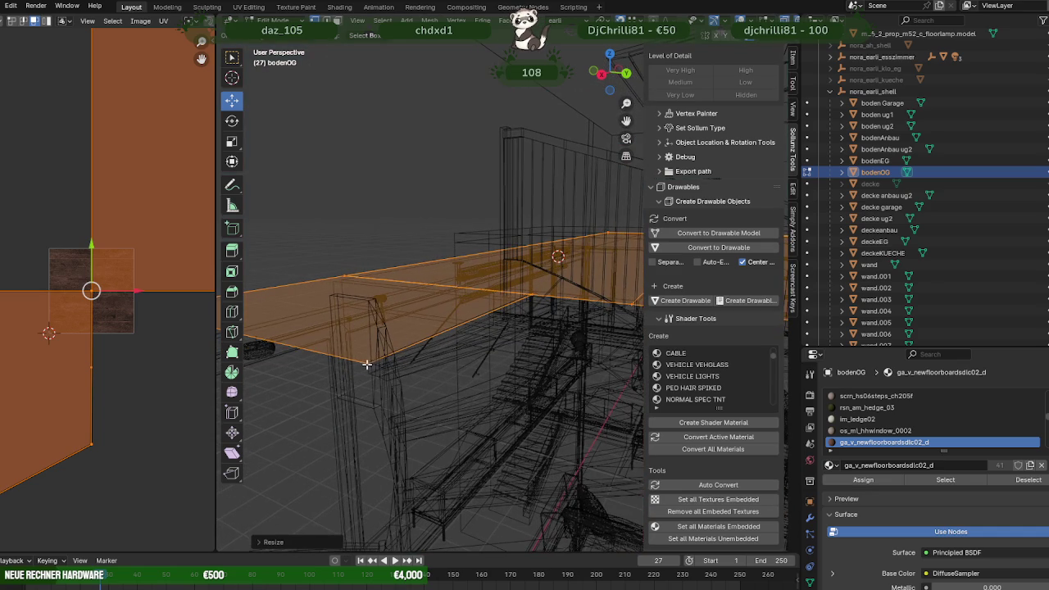
mouse_move(428, 388)
middle_down()
mouse_move(438, 374)
mouse_move(482, 380)
mouse_move(455, 390)
mouse_move(454, 378)
middle_up()
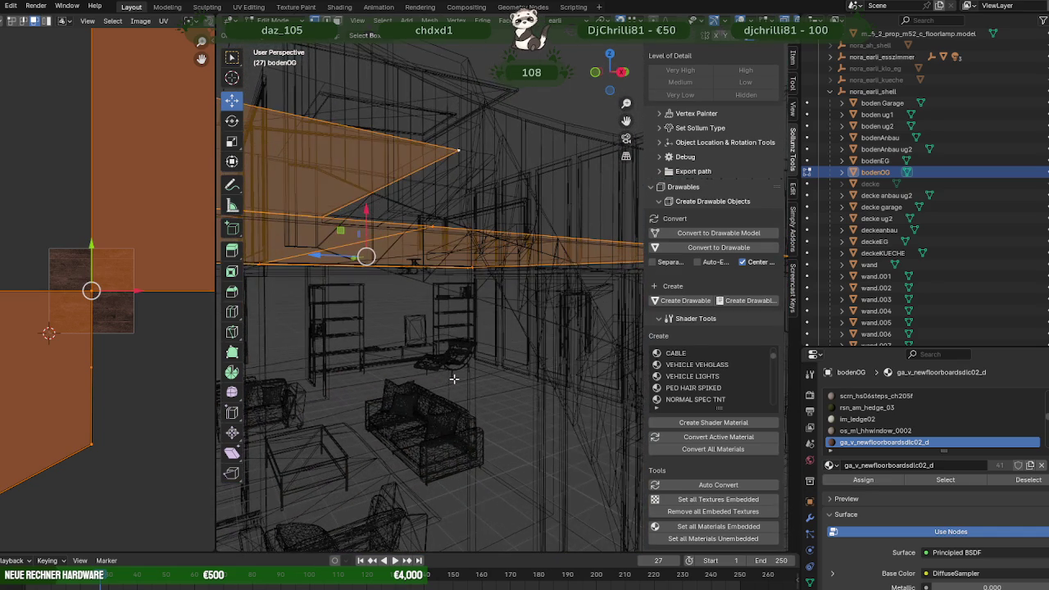
key(g)
key(z)
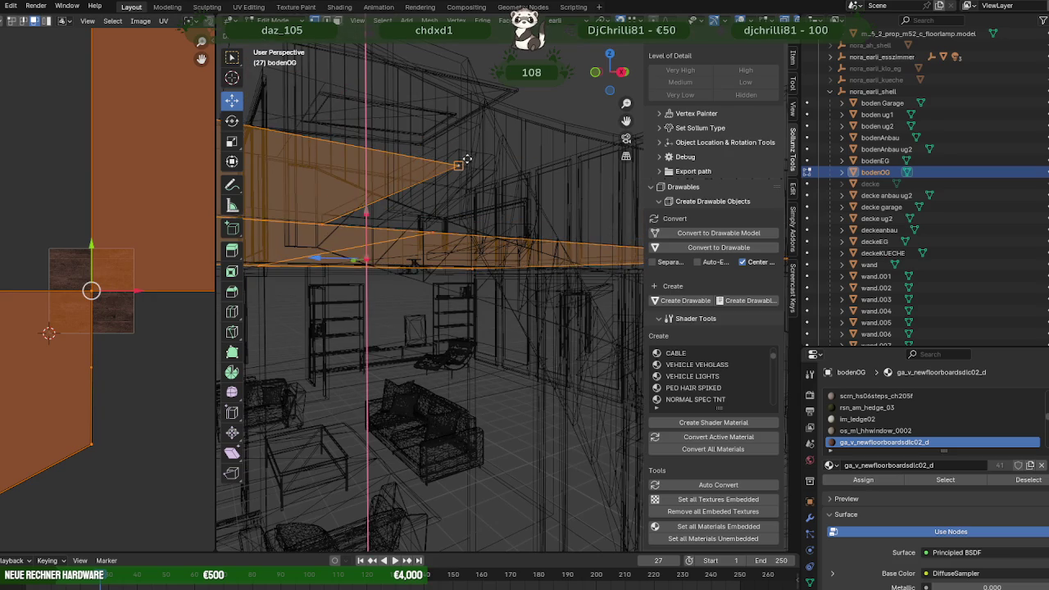
mouse_move(484, 197)
middle_down()
mouse_move(420, 337)
mouse_move(433, 327)
mouse_move(517, 358)
mouse_move(451, 339)
mouse_move(512, 252)
middle_up()
- Remove surplus floor faces and move the remaining selection along two axes
key(h)
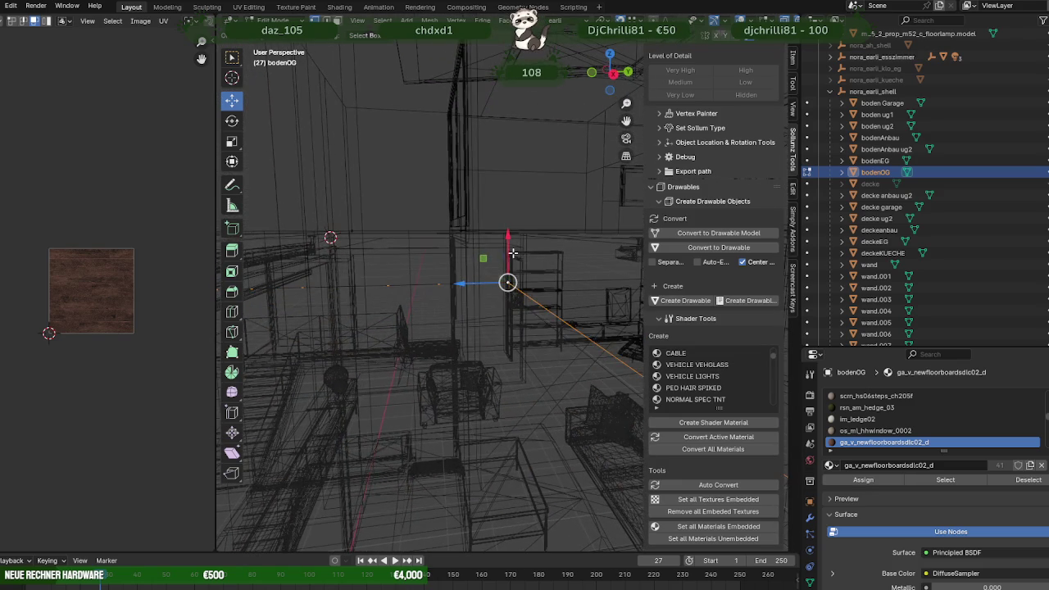
mouse_move(507, 256)
mouse_down()
mouse_move(510, 288)
mouse_move(493, 335)
mouse_up()
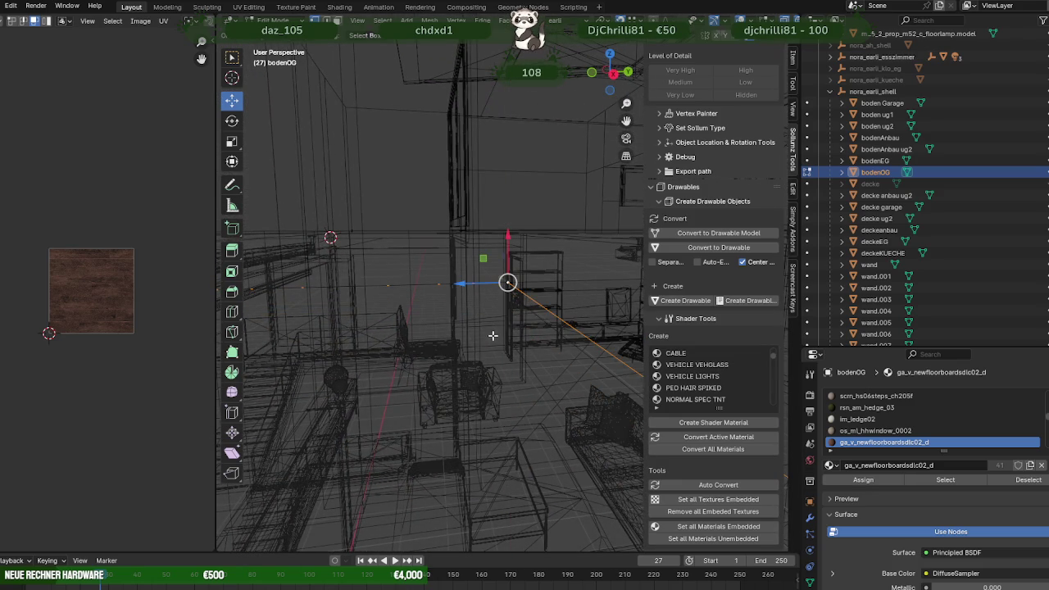
mouse_move(498, 333)
middle_down()
mouse_move(527, 334)
mouse_move(503, 316)
mouse_move(509, 308)
middle_up()
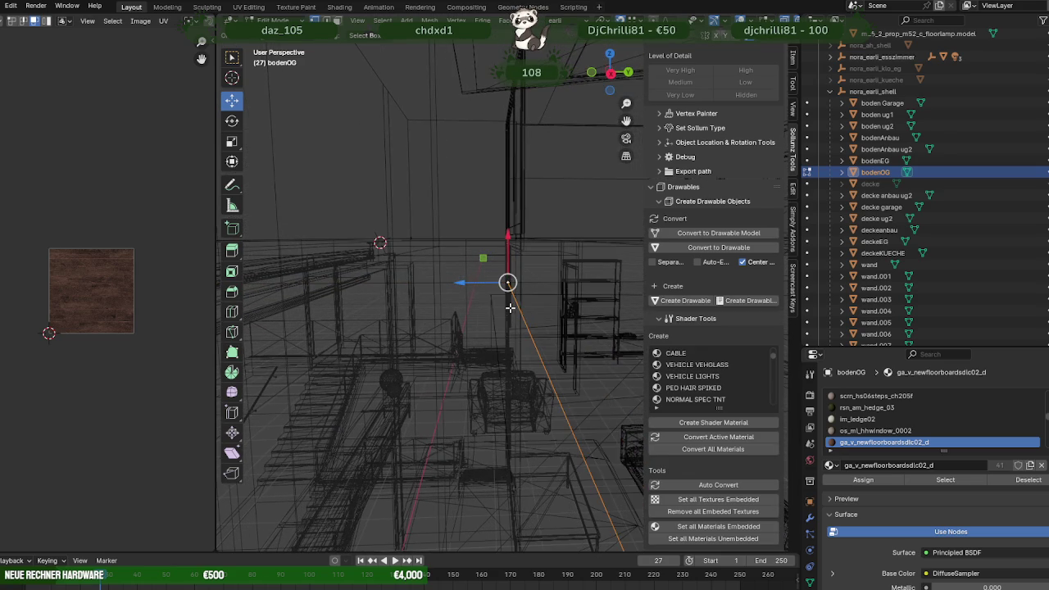
drag(468, 284, 454, 284)
mouse_move(491, 295)
middle_down()
mouse_move(542, 345)
mouse_move(485, 414)
mouse_move(381, 217)
mouse_move(414, 306)
mouse_move(390, 261)
mouse_move(435, 292)
mouse_move(457, 280)
mouse_move(579, 351)
mouse_move(508, 366)
mouse_move(440, 308)
mouse_move(446, 302)
middle_up()
key(shift+z)
- Return to Object Mode, deselect bodenOG, and zoom to review the textured floor
key(Tab)
scroll(541, 351, down, 5)
scroll(485, 415, down, 3)
click(381, 217)
scroll(426, 301, up, 4)
scroll(466, 291, up, 2)
scroll(466, 291, up, 2)
scroll(473, 284, up, 2)
scroll(580, 350, down, 3)
scroll(579, 351, up, 2)
scroll(626, 356, up, 2)
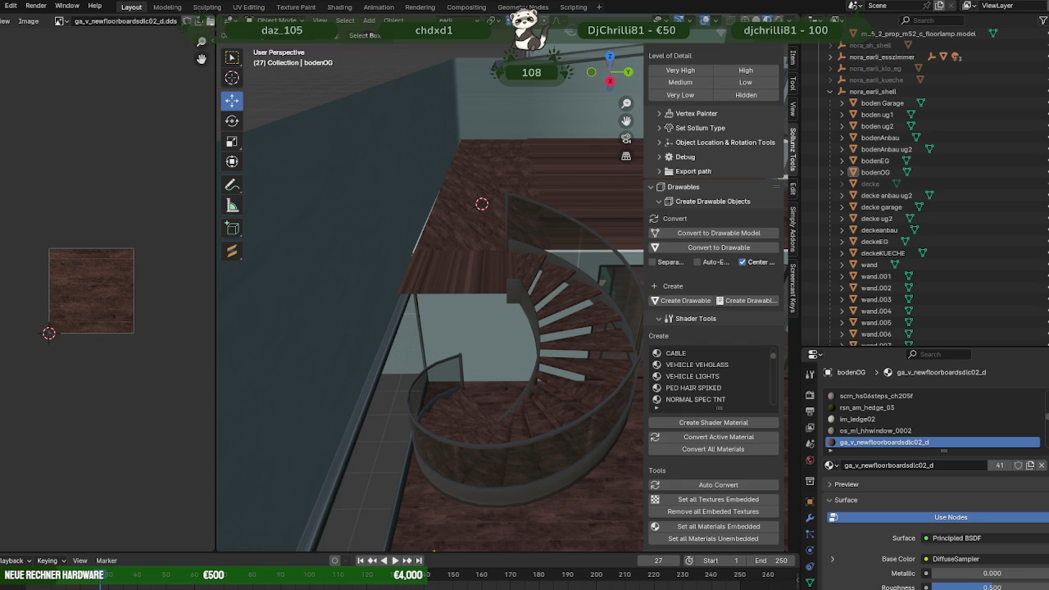
- Select the stair frame rahmen and enter Edit Mode
mouse_move(547, 369)
middle_down()
mouse_move(547, 381)
mouse_move(526, 371)
middle_up()
scroll(493, 352, up, 2)
scroll(484, 349, up, 2)
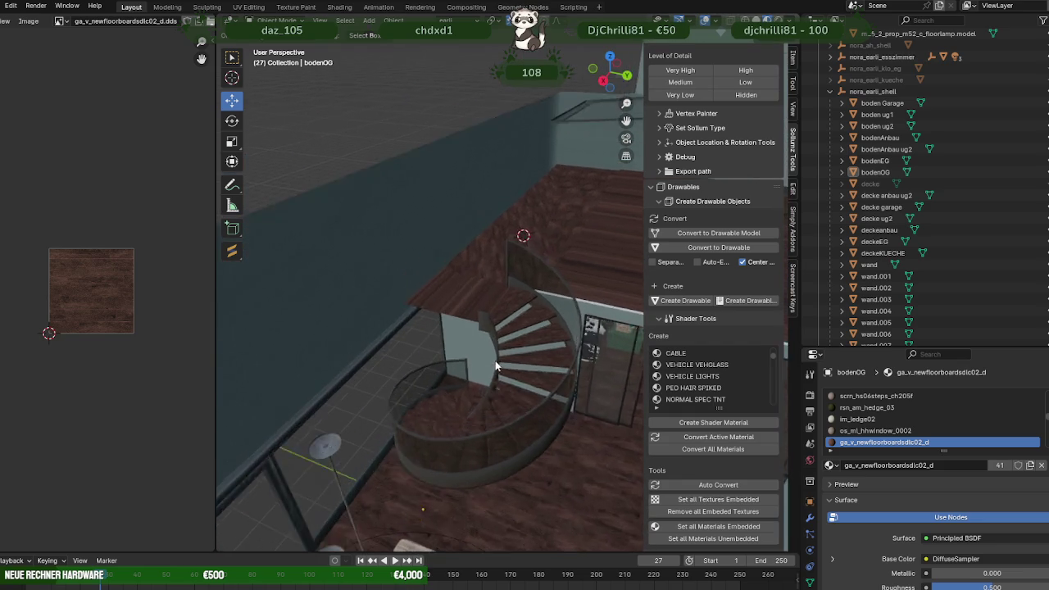
scroll(475, 346, up, 2)
click(470, 344)
mouse_move(469, 344)
middle_down()
mouse_move(418, 277)
mouse_move(402, 280)
mouse_move(424, 276)
mouse_move(515, 347)
mouse_move(603, 376)
mouse_move(563, 352)
middle_up()
scroll(423, 275, down, 3)
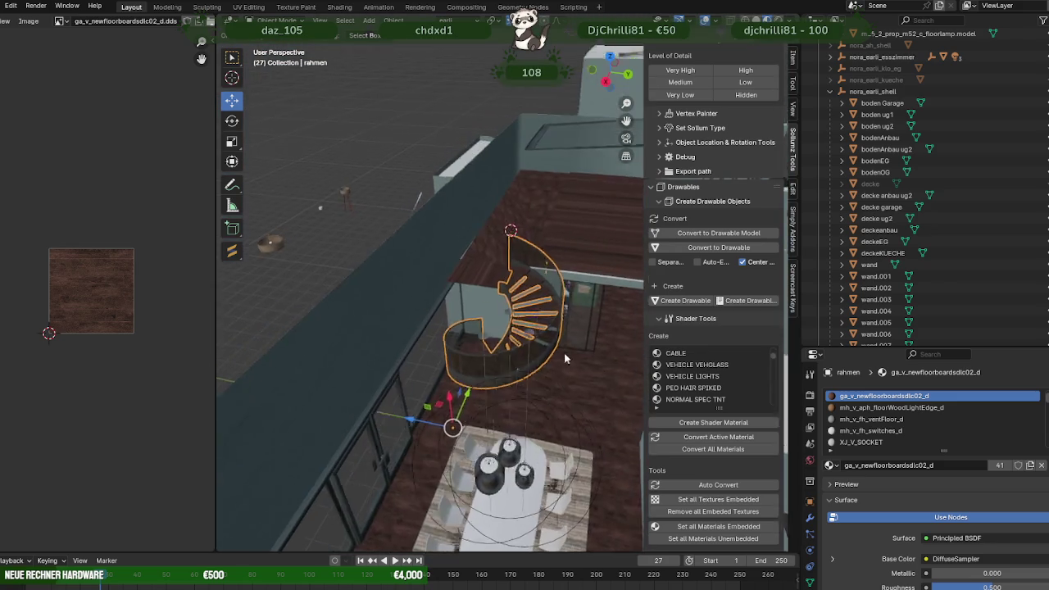
scroll(533, 336, up, 3)
key(Tab)
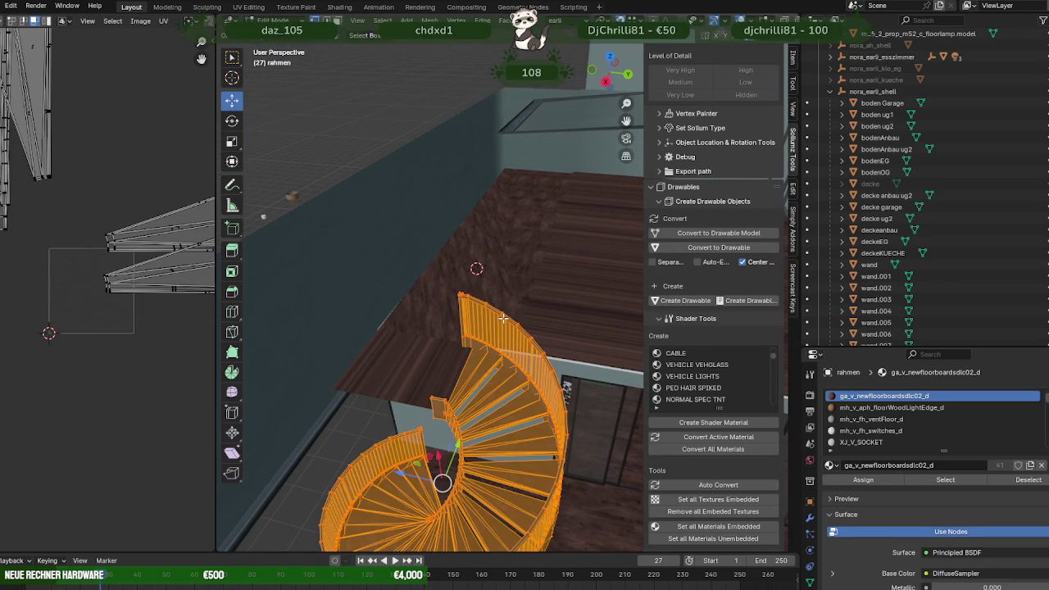
- Select a vertical railing edge and pick its whole linked post with L
click(477, 299)
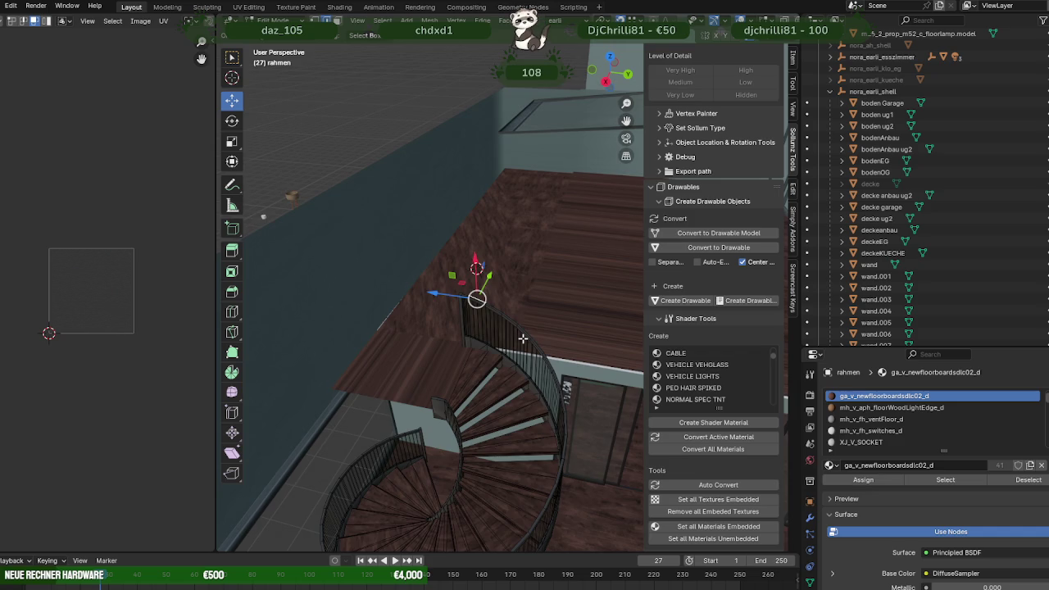
key(KP_Decimal)
mouse_move(504, 306)
middle_down()
mouse_move(410, 265)
mouse_move(440, 276)
mouse_move(424, 296)
mouse_move(480, 349)
mouse_move(457, 340)
middle_up()
click(455, 343)
key(l)
mouse_move(440, 304)
middle_down()
mouse_move(551, 349)
mouse_move(528, 292)
middle_up()
scroll(508, 236, up, 5)
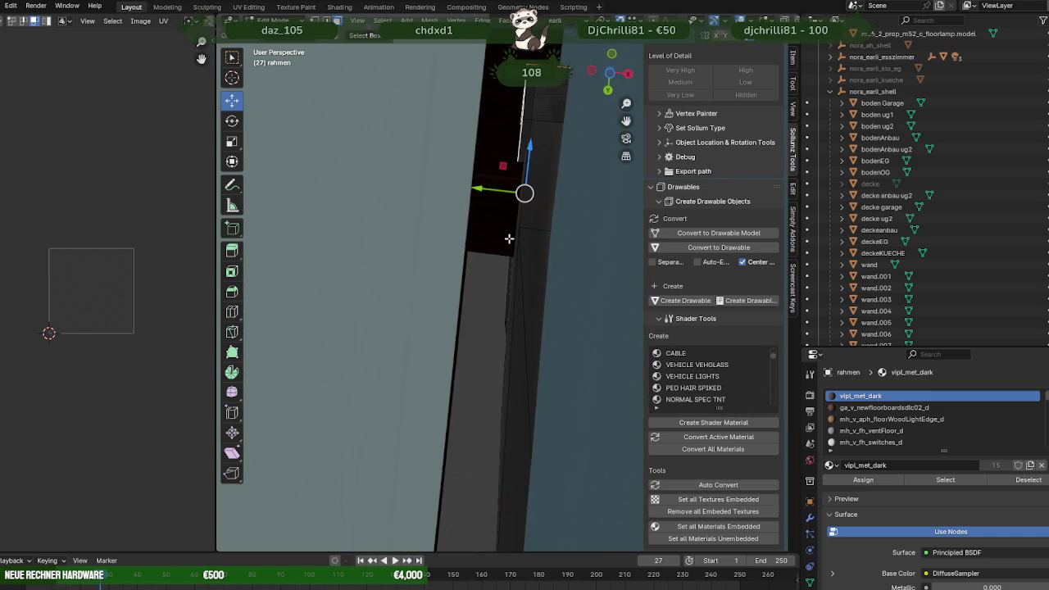
- Shift the selected railing post along X toward the upper floor's edge
mouse_move(492, 246)
middle_down()
mouse_move(361, 305)
mouse_move(440, 300)
middle_up()
scroll(361, 305, down, 5)
scroll(447, 243, up, 3)
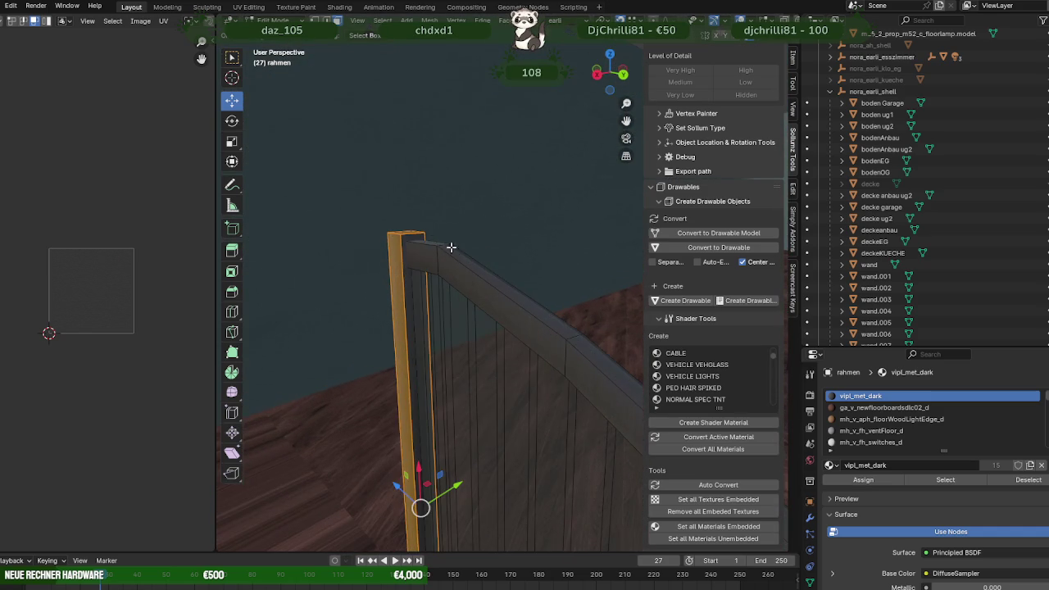
scroll(409, 237, down, 2)
middle_drag(433, 234, 459, 311)
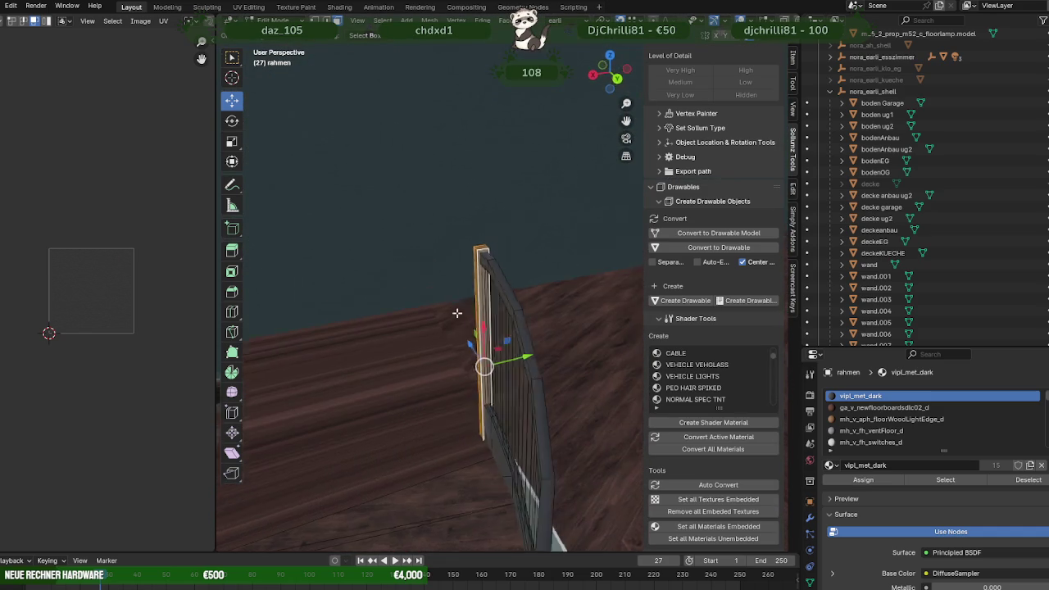
key(g)
key(x)
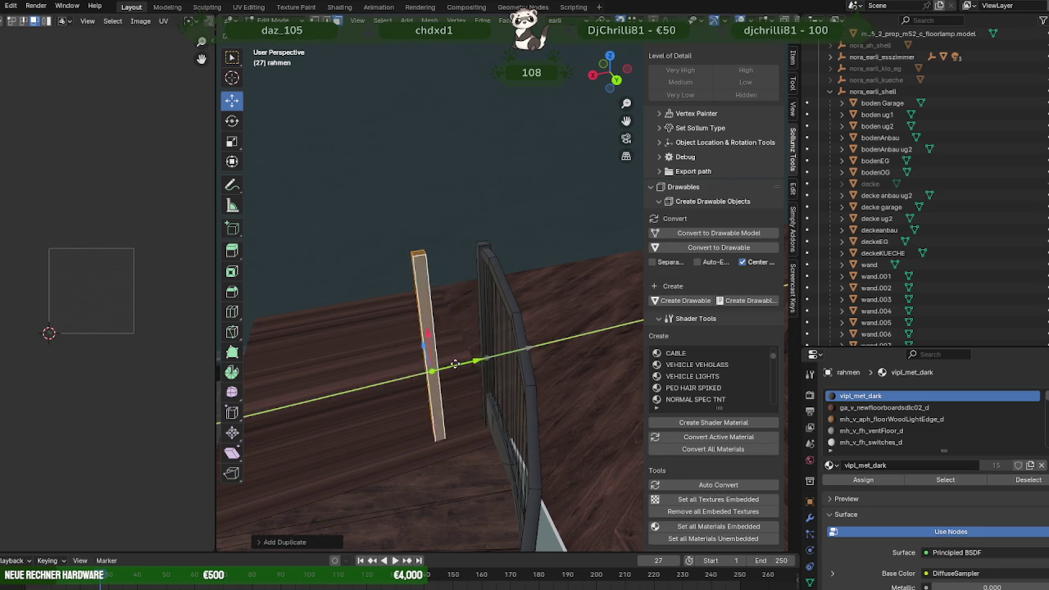
click(369, 360)
- Separate the post into its own object, rahmen.001, and select it in Object Mode
right_click(370, 361)
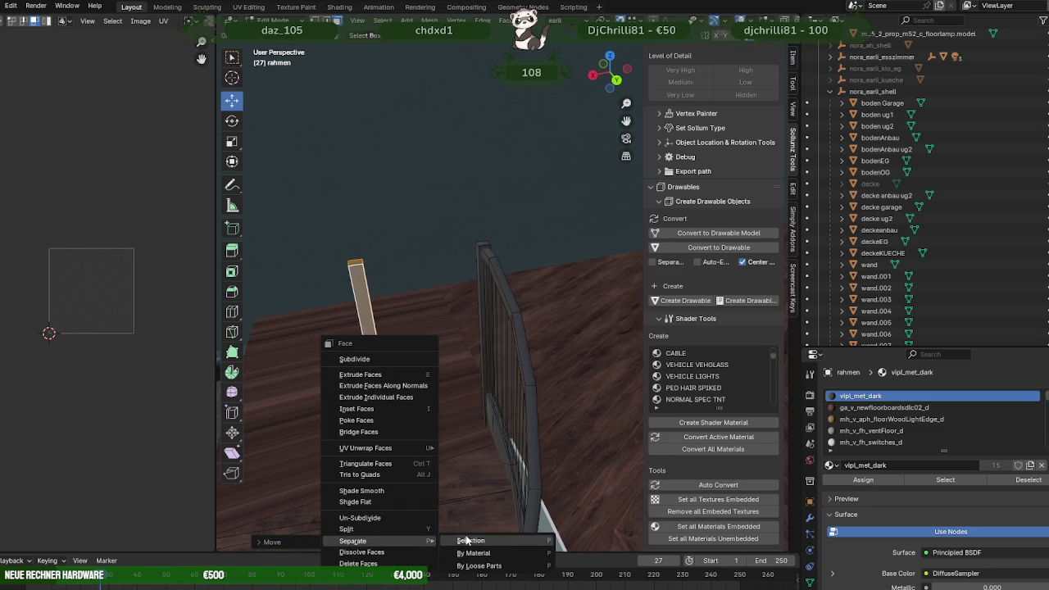
click(472, 539)
mouse_move(412, 474)
middle_down()
mouse_move(389, 431)
mouse_move(487, 431)
mouse_move(466, 390)
mouse_move(526, 397)
middle_up()
key(Tab)
click(515, 337)
click(509, 328)
- Move rahmen.001 along Y in two passes onto the upper floor's edge
middle_drag(506, 324, 498, 334)
key(g)
key(y)
click(541, 385)
mouse_move(541, 385)
middle_down()
mouse_move(601, 307)
mouse_move(327, 351)
mouse_move(480, 367)
mouse_move(534, 357)
middle_up()
key(g)
key(y)
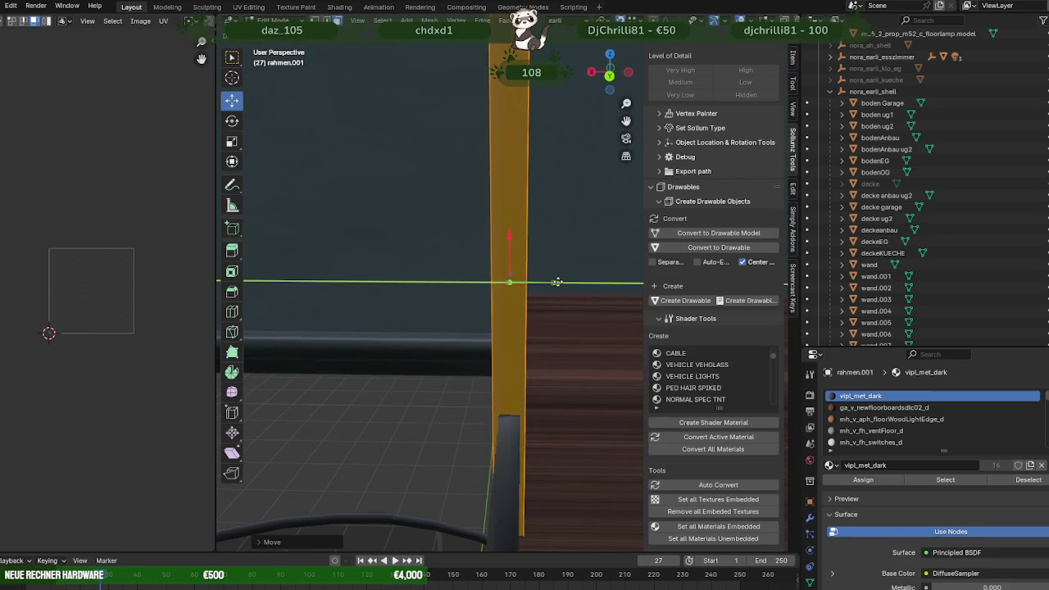
click(557, 282)
mouse_move(558, 282)
middle_down()
mouse_move(532, 303)
mouse_move(525, 295)
mouse_move(563, 287)
mouse_move(443, 325)
mouse_move(467, 305)
middle_up()
- Duplicate the post in place and move the copy along X beside the wall
key(shift+d)
right_click(441, 326)
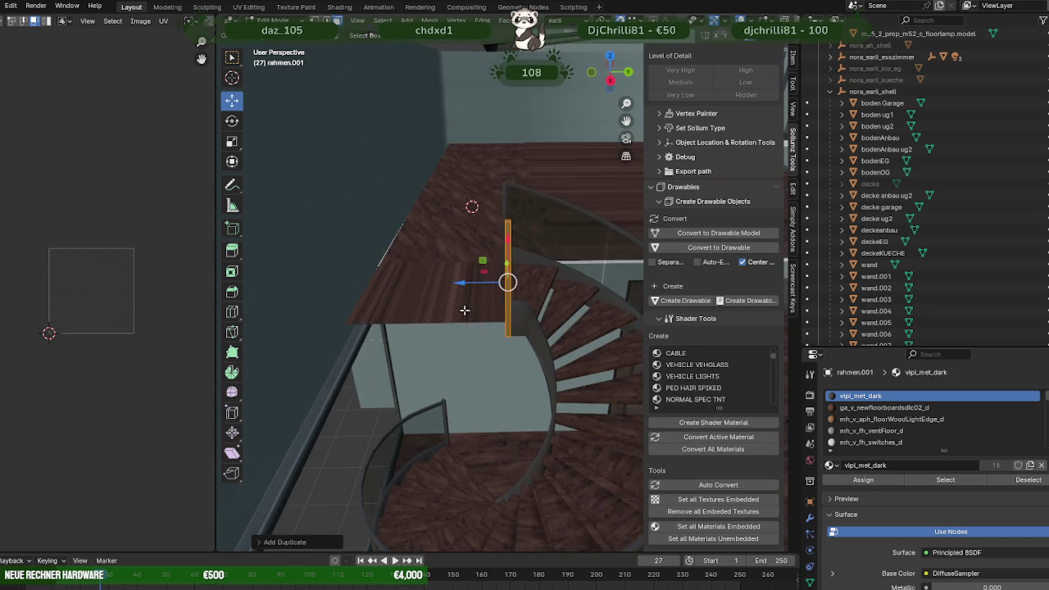
key(g)
key(x)
click(290, 319)
mouse_move(291, 318)
middle_down()
mouse_move(457, 311)
mouse_move(470, 254)
mouse_move(461, 259)
middle_up()
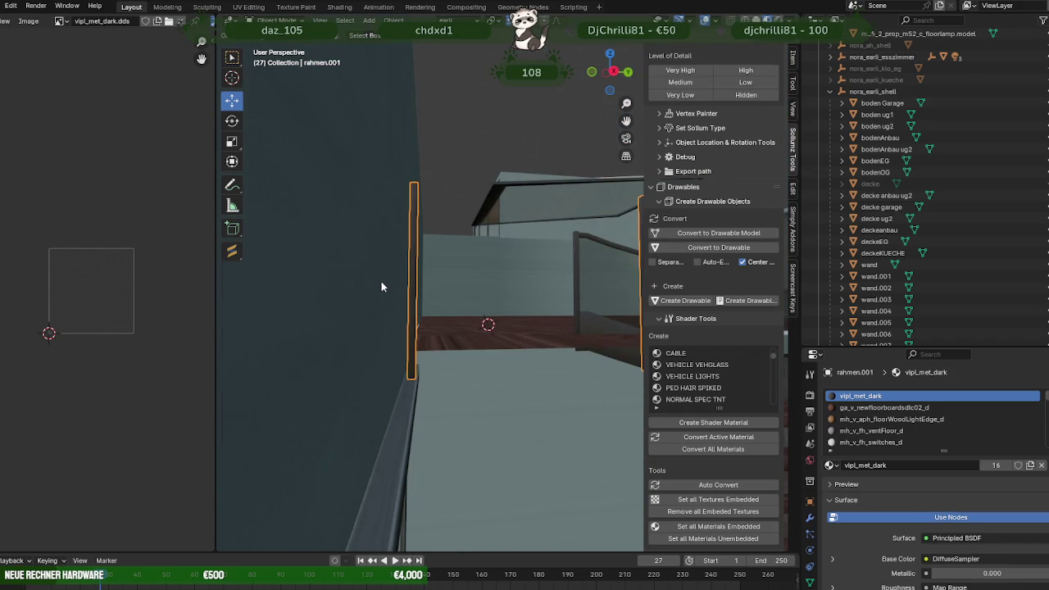
- Finish nudging the post along X and select the bodenOG floor edge beside it
drag(374, 279, 372, 280)
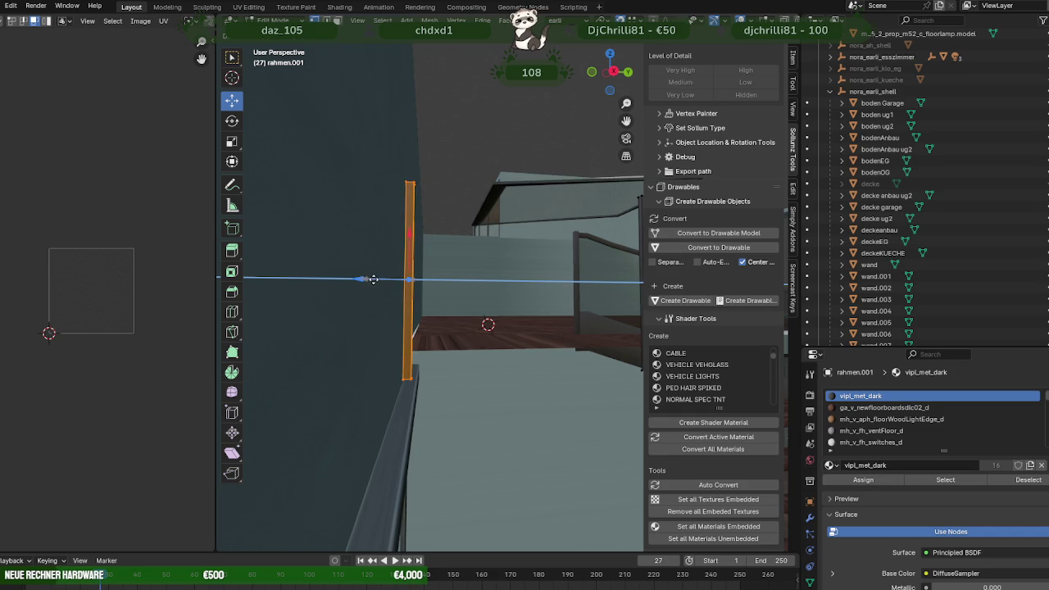
drag(372, 279, 367, 279)
mouse_move(367, 280)
middle_down()
mouse_move(453, 325)
mouse_move(435, 297)
mouse_move(430, 244)
middle_up()
click(430, 244)
click(427, 238)
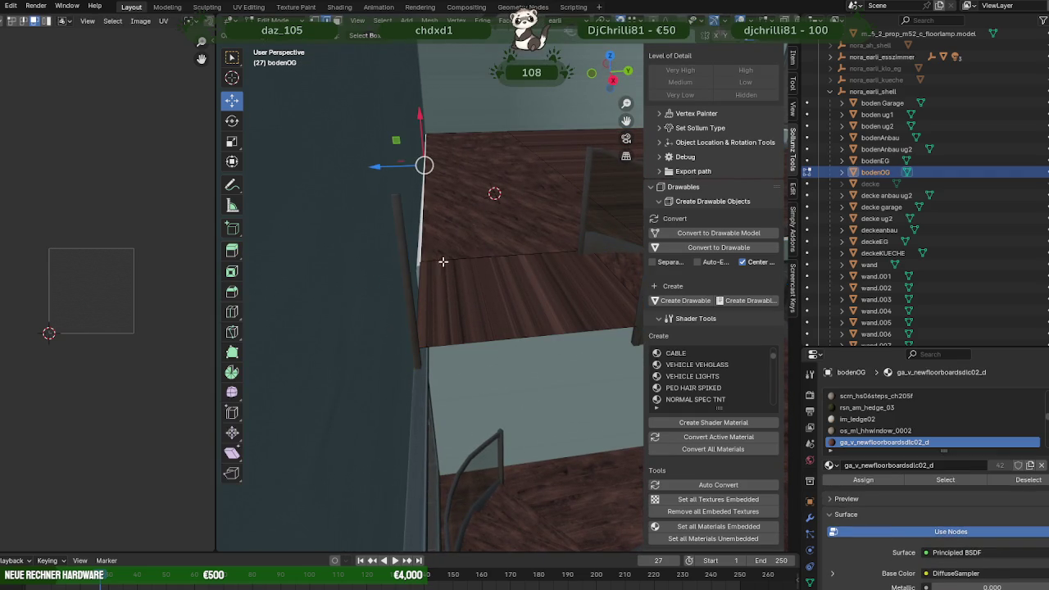
shift+click(419, 283)
- Try moving a bodenOG floor face along Y, then cancel the edge move
mouse_move(463, 323)
middle_down()
mouse_move(445, 356)
mouse_move(438, 262)
middle_up()
click(439, 254)
middle_drag(442, 207, 486, 304)
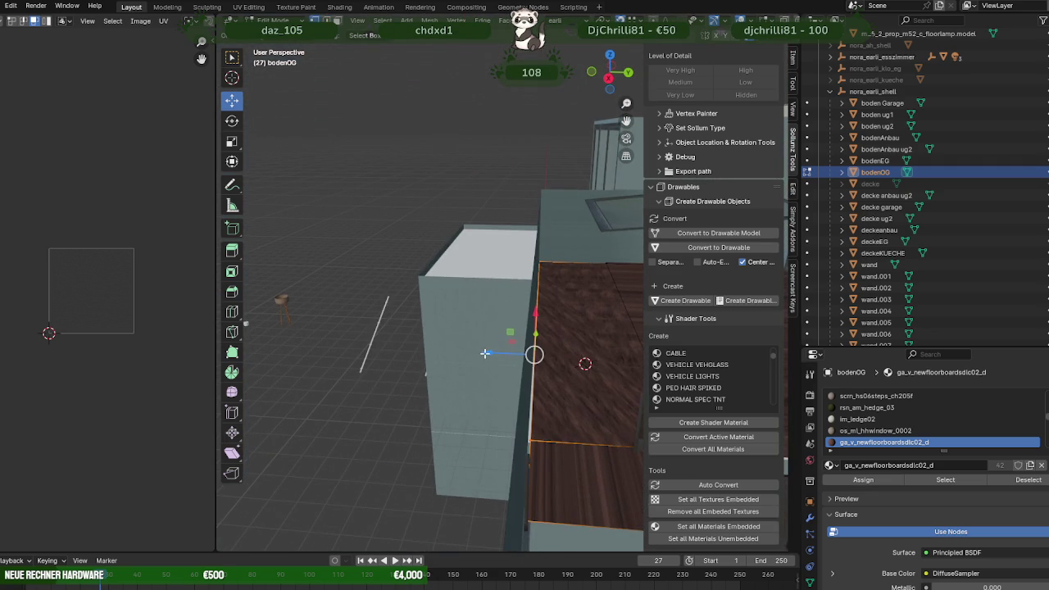
drag(485, 354, 541, 194)
click(540, 194)
mouse_move(541, 195)
middle_down()
mouse_move(502, 242)
mouse_move(545, 293)
mouse_move(555, 284)
mouse_move(549, 328)
mouse_move(533, 254)
middle_up()
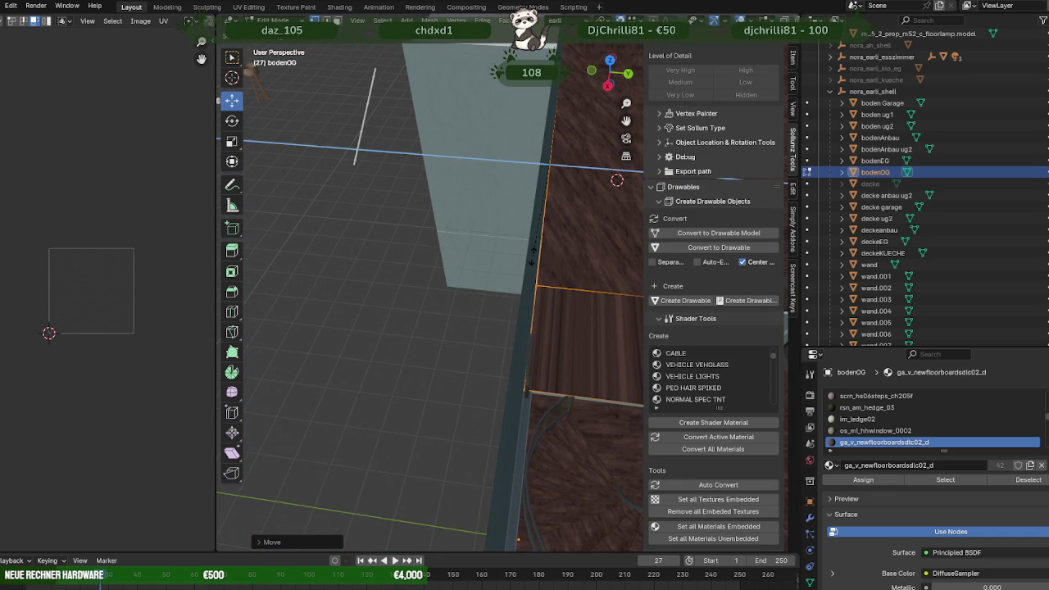
key(y)
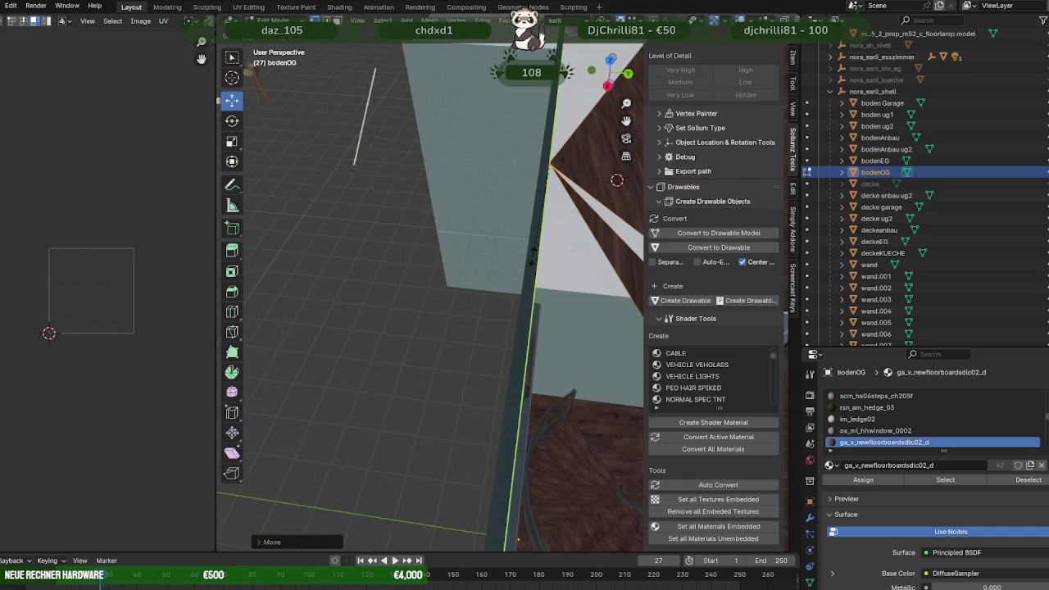
key(Escape)
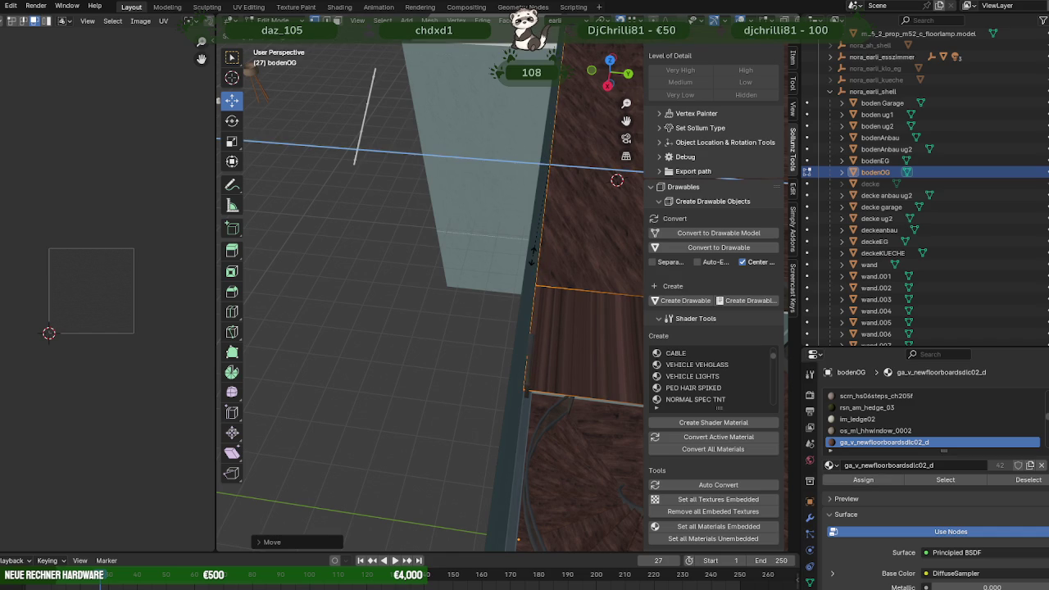
- Select the staircase railing rahmen and select all its geometry in Edit Mode
mouse_move(459, 180)
middle_down()
mouse_move(516, 215)
mouse_move(458, 268)
middle_up()
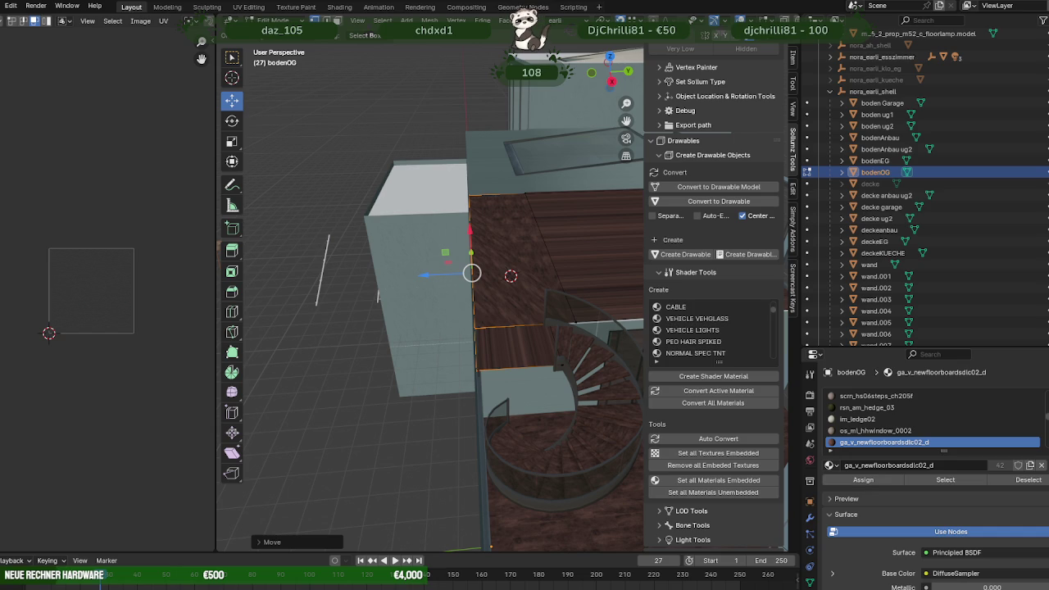
mouse_move(475, 344)
middle_down()
mouse_move(427, 375)
mouse_move(485, 356)
mouse_move(522, 327)
mouse_move(489, 342)
mouse_move(405, 314)
mouse_move(442, 326)
middle_up()
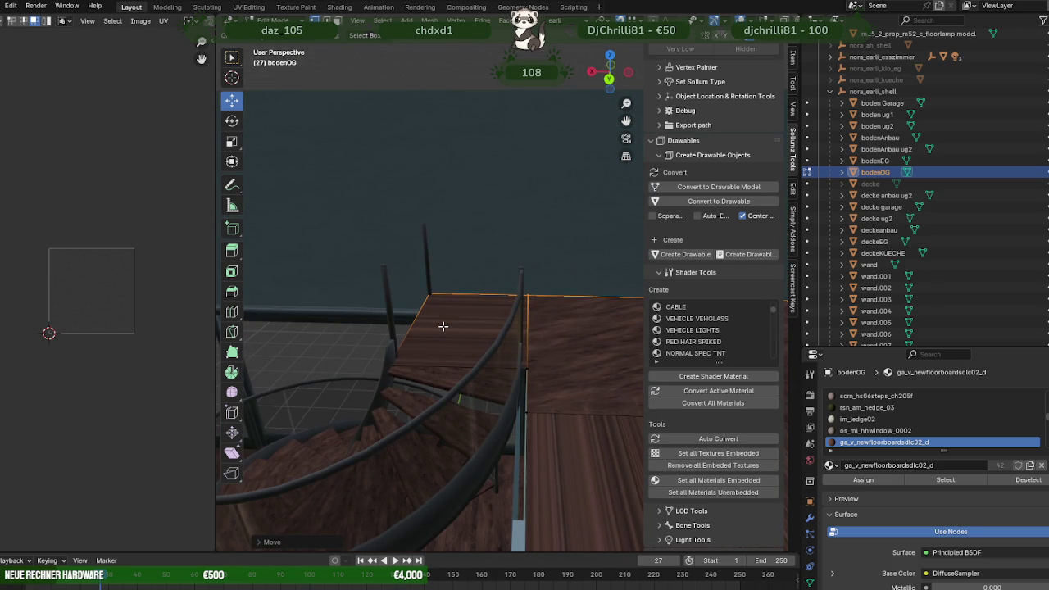
mouse_move(480, 350)
middle_down()
mouse_move(475, 368)
mouse_move(491, 367)
mouse_move(485, 378)
mouse_move(536, 381)
mouse_move(533, 368)
mouse_move(523, 389)
middle_up()
click(483, 377)
key(Tab)
key(a)
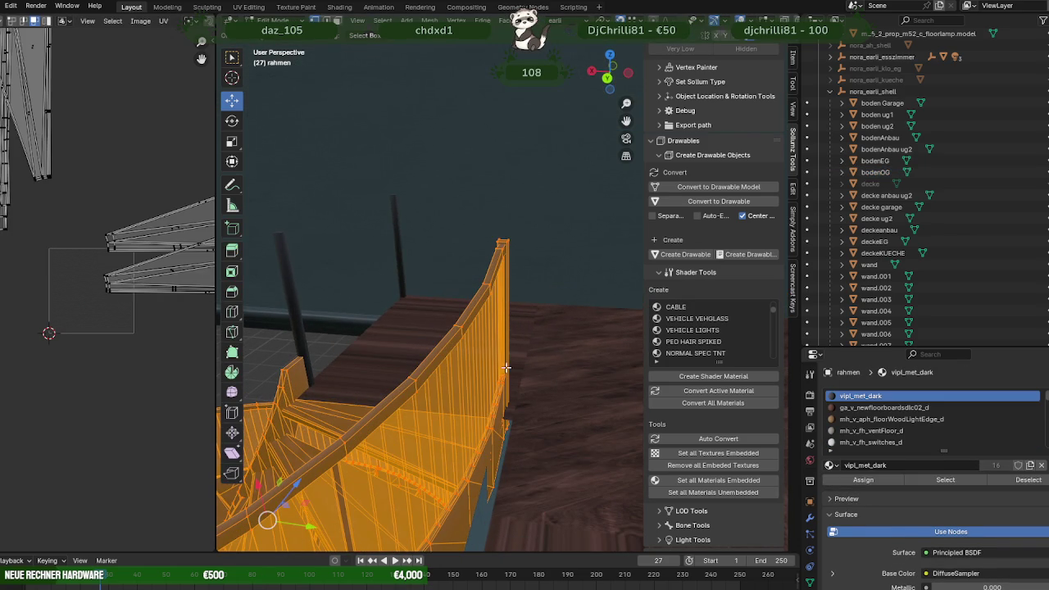
- Slide the whole rahmen mesh along X with the gizmo arrow
mouse_move(502, 408)
middle_down()
mouse_move(520, 417)
mouse_move(537, 409)
mouse_move(518, 371)
middle_up()
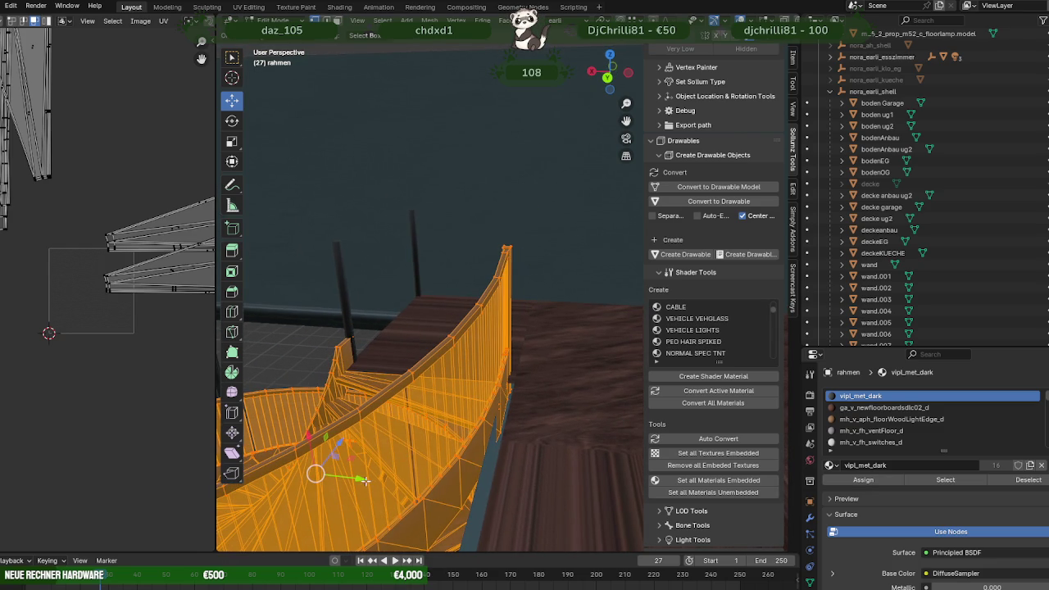
drag(360, 477, 370, 476)
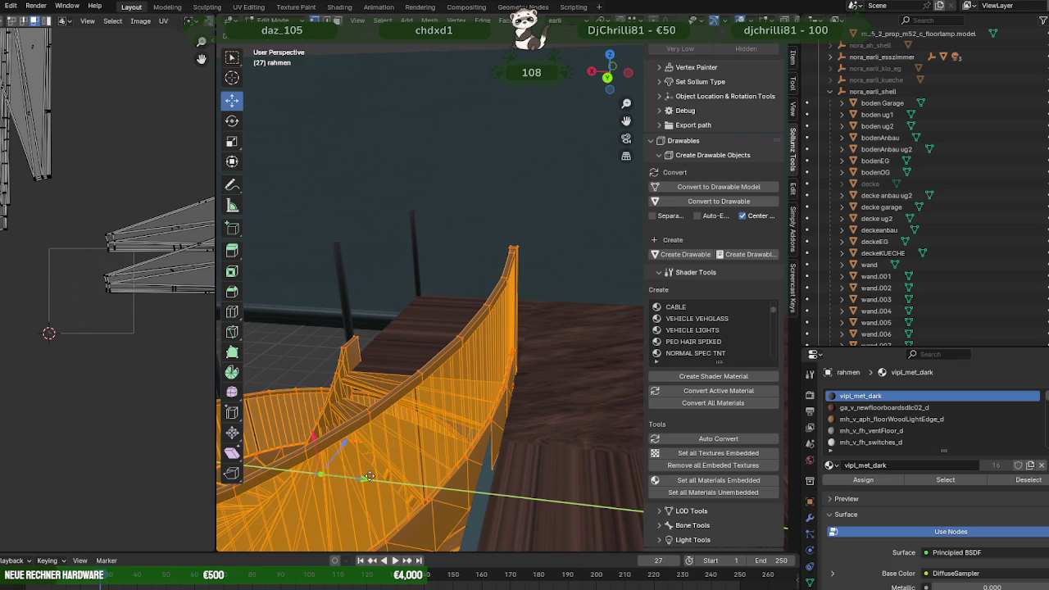
drag(370, 476, 367, 476)
middle_drag(367, 476, 474, 437)
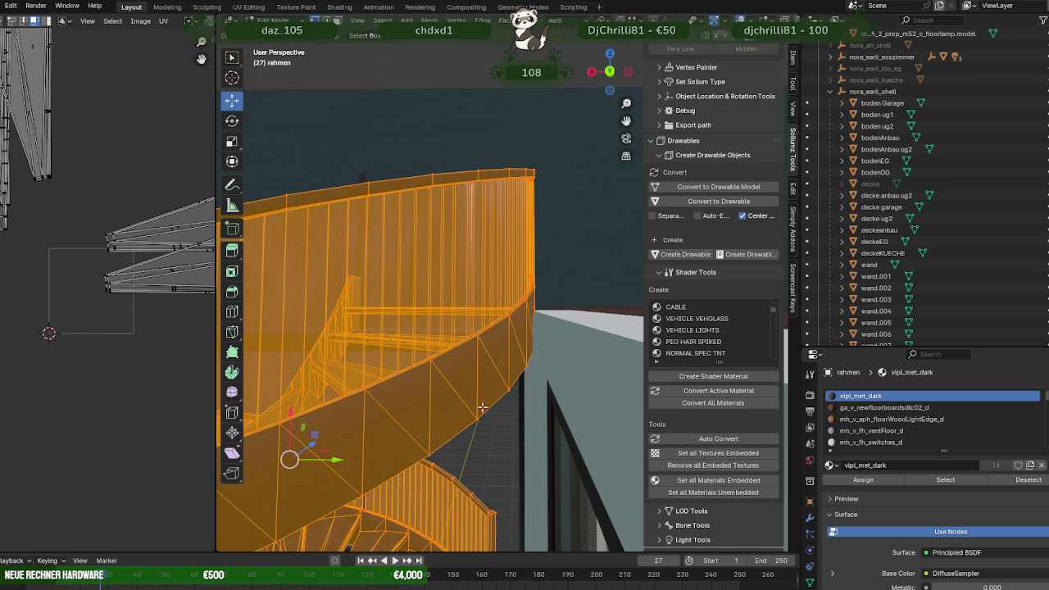
scroll(483, 402, up, 6)
scroll(495, 370, up, 3)
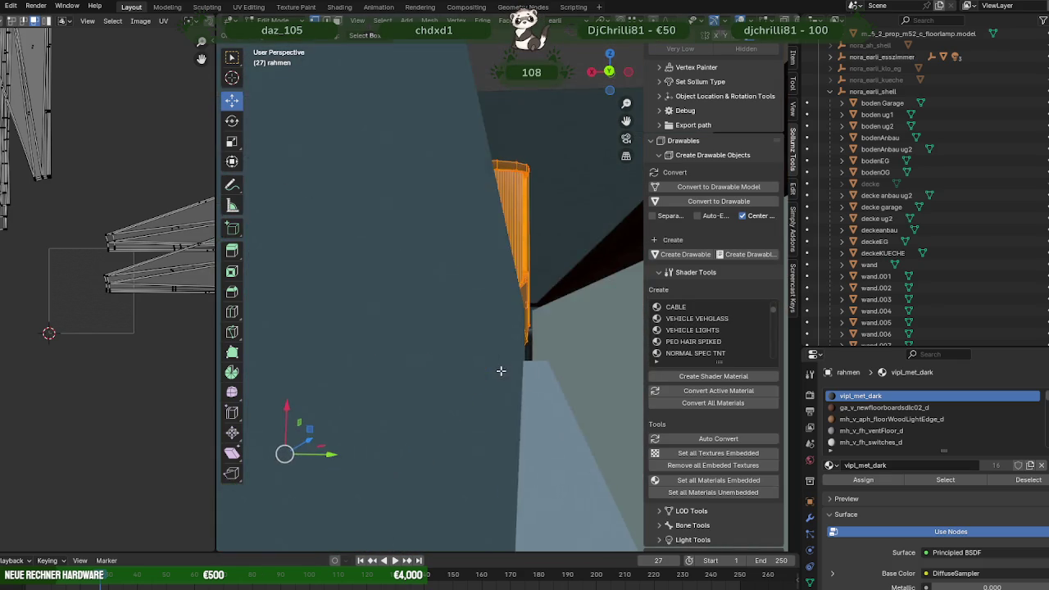
middle_drag(495, 370, 433, 433)
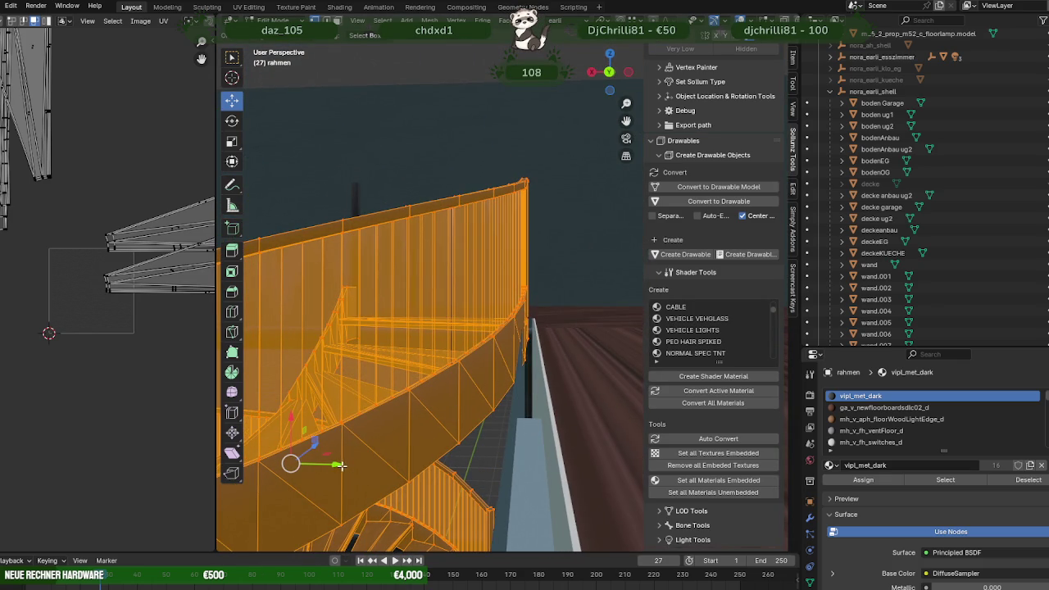
drag(340, 465, 346, 464)
- Move the rahmen railing slightly along Y to line up with the upper floor
middle_drag(400, 442, 432, 521)
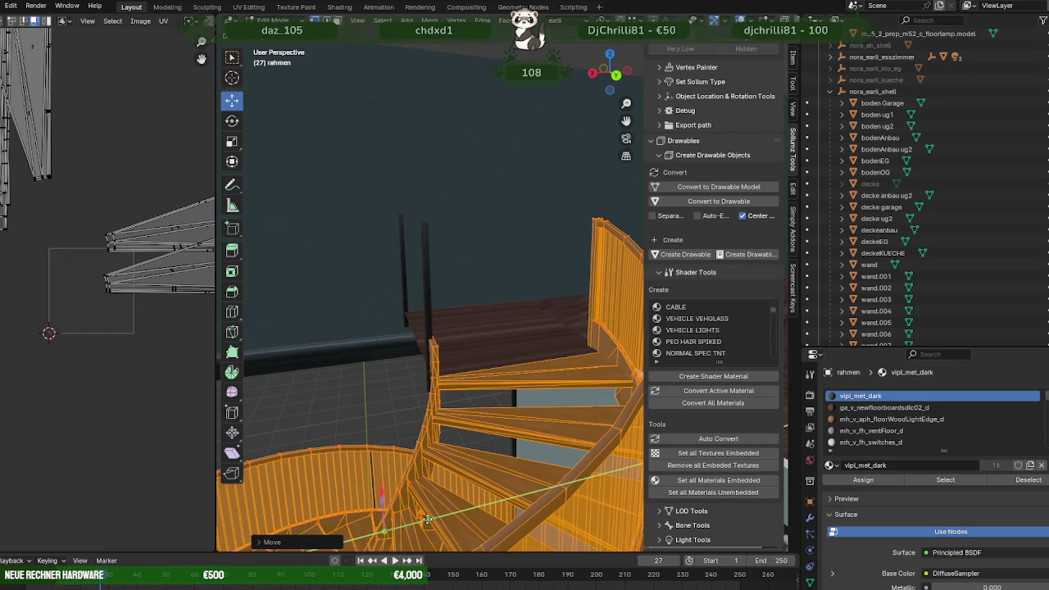
mouse_move(433, 520)
middle_down()
mouse_move(512, 422)
mouse_move(529, 423)
mouse_move(576, 277)
mouse_move(527, 346)
mouse_move(421, 274)
mouse_move(388, 344)
middle_up()
scroll(536, 405, down, 5)
scroll(576, 277, up, 5)
mouse_move(363, 399)
middle_down()
mouse_move(352, 396)
mouse_move(483, 406)
mouse_move(496, 251)
middle_up()
key(g)
key(shift+x)
key(g)
key(y)
click(389, 326)
mouse_move(389, 326)
middle_down()
mouse_move(458, 281)
mouse_move(454, 192)
mouse_move(468, 183)
mouse_move(506, 222)
mouse_move(492, 276)
mouse_move(536, 280)
mouse_move(540, 376)
mouse_move(441, 330)
middle_up()
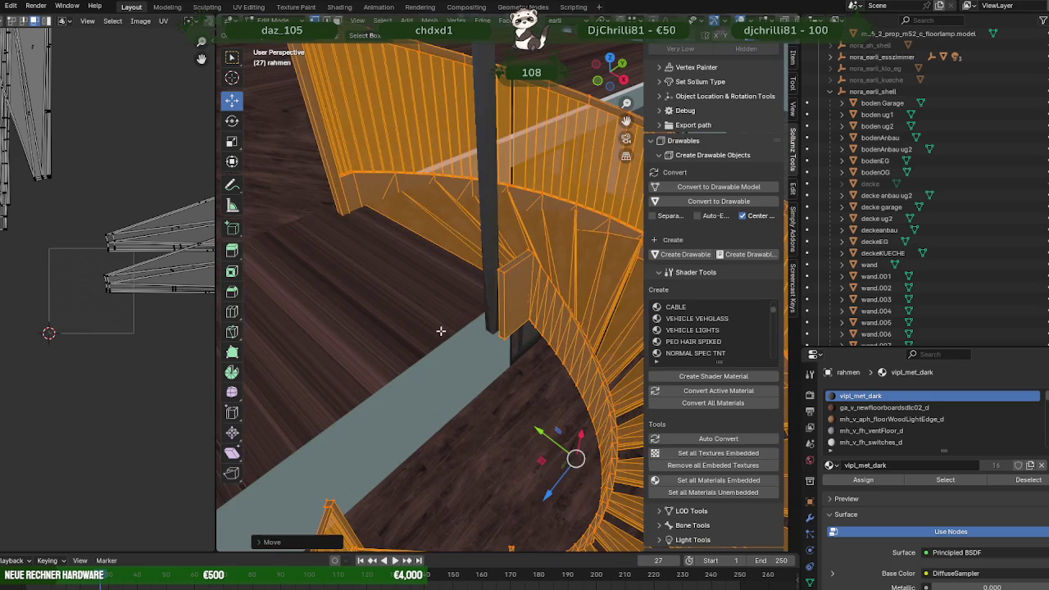
- Select bodenOG and slide it along Y in wireframe view
click(441, 330)
key(shift+z)
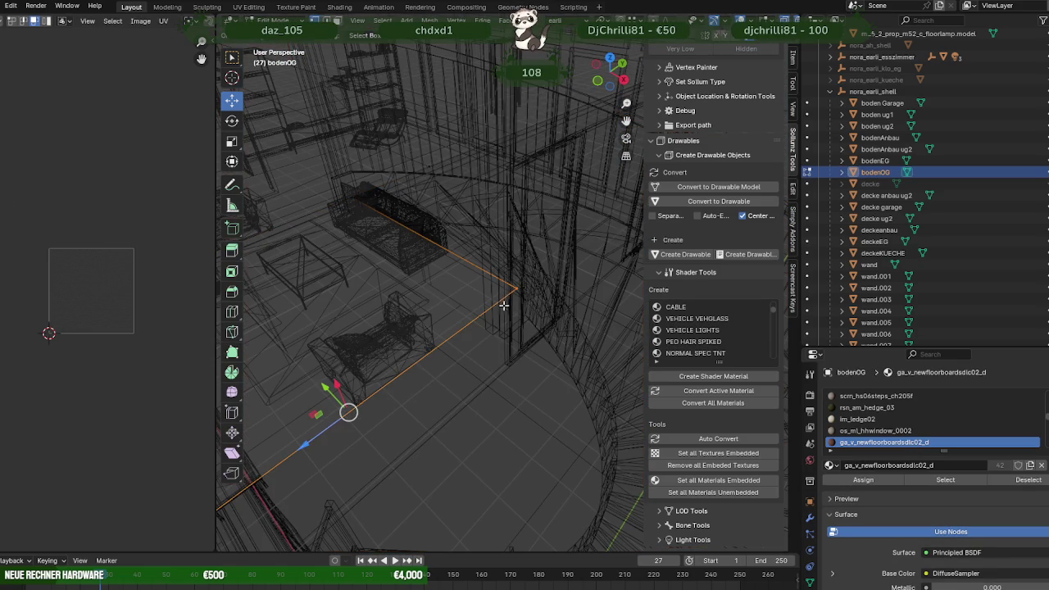
mouse_move(524, 315)
middle_down()
mouse_move(421, 305)
mouse_move(497, 351)
mouse_move(511, 329)
mouse_move(512, 343)
middle_up()
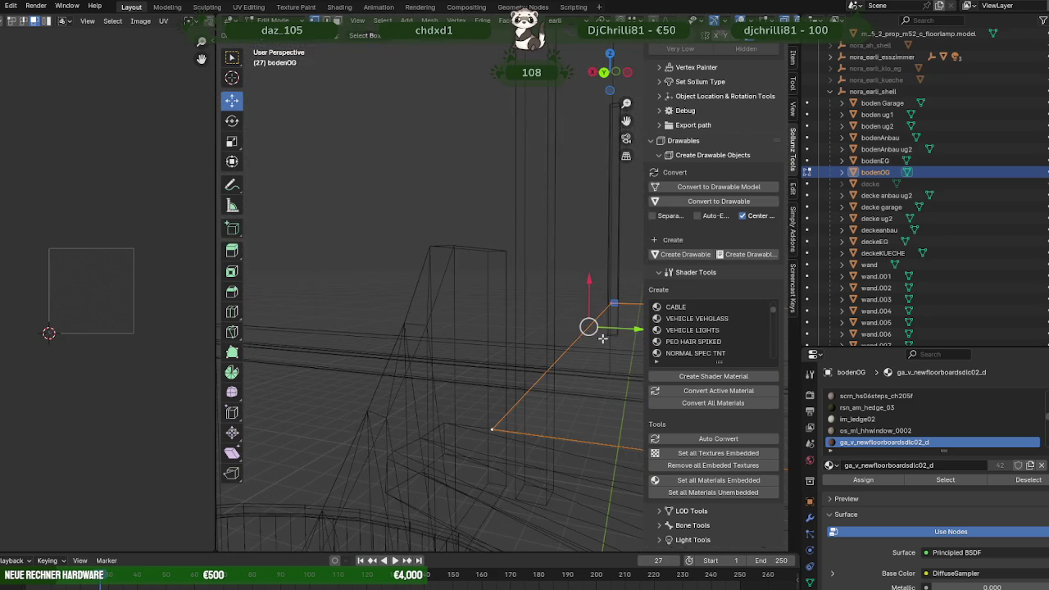
drag(629, 322, 572, 358)
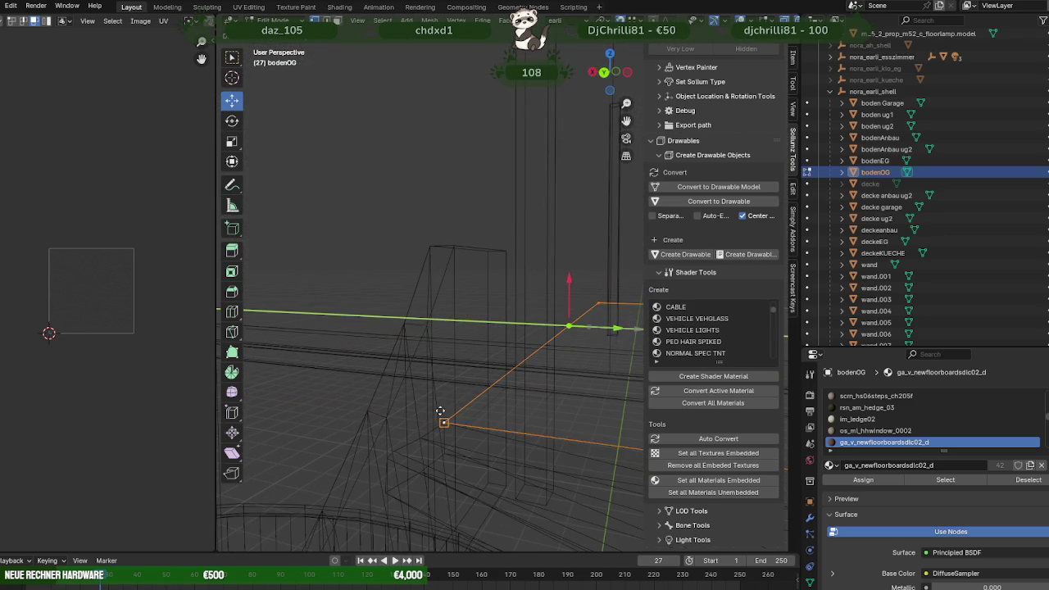
click(458, 393)
middle_drag(468, 382, 485, 368)
- Leave the floor's Edit Mode and open post rahmen.001 for editing
key(Tab)
click(548, 270)
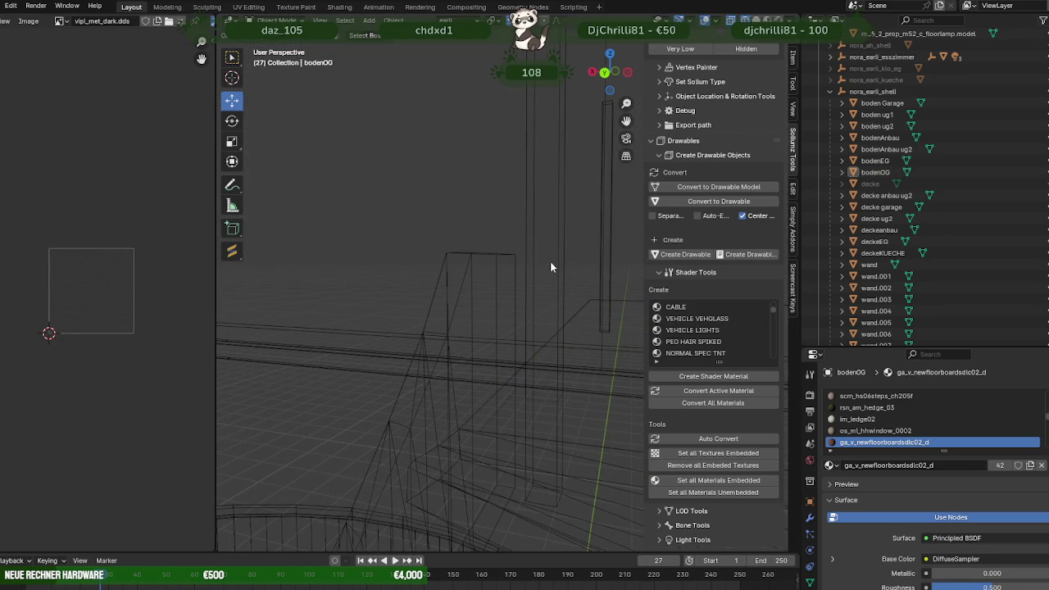
click(549, 266)
key(Tab)
- Select all of rahmen.001 and slide the post sideways and along X into place
key(a)
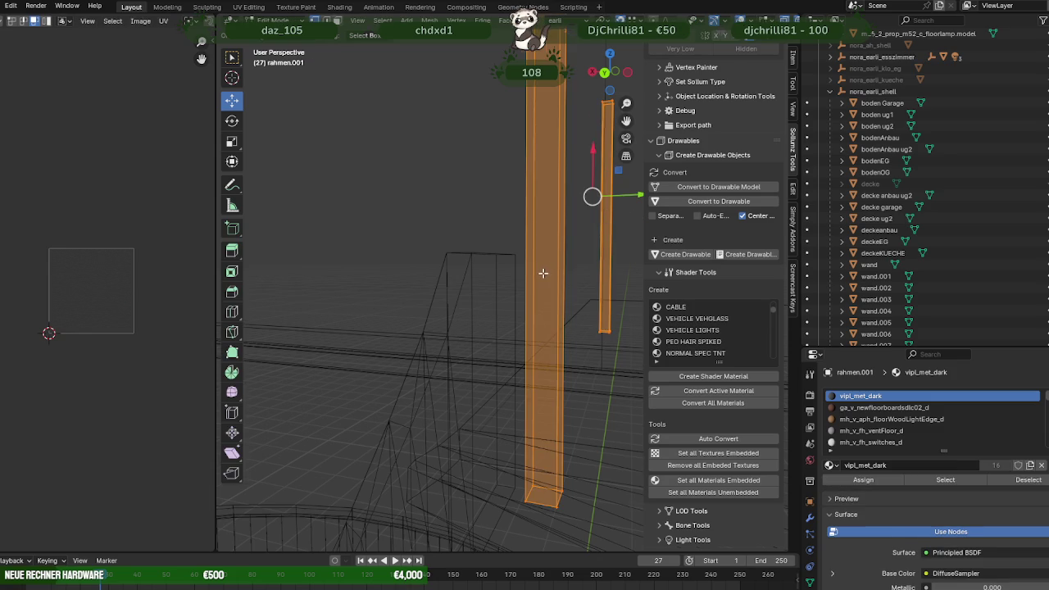
middle_drag(543, 272, 572, 286)
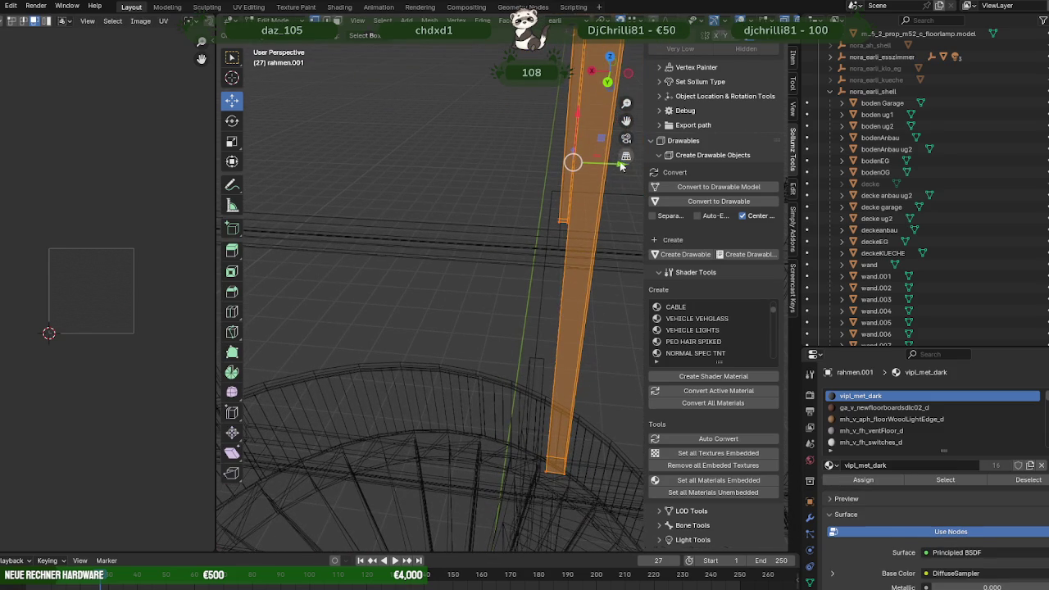
drag(612, 168, 534, 347)
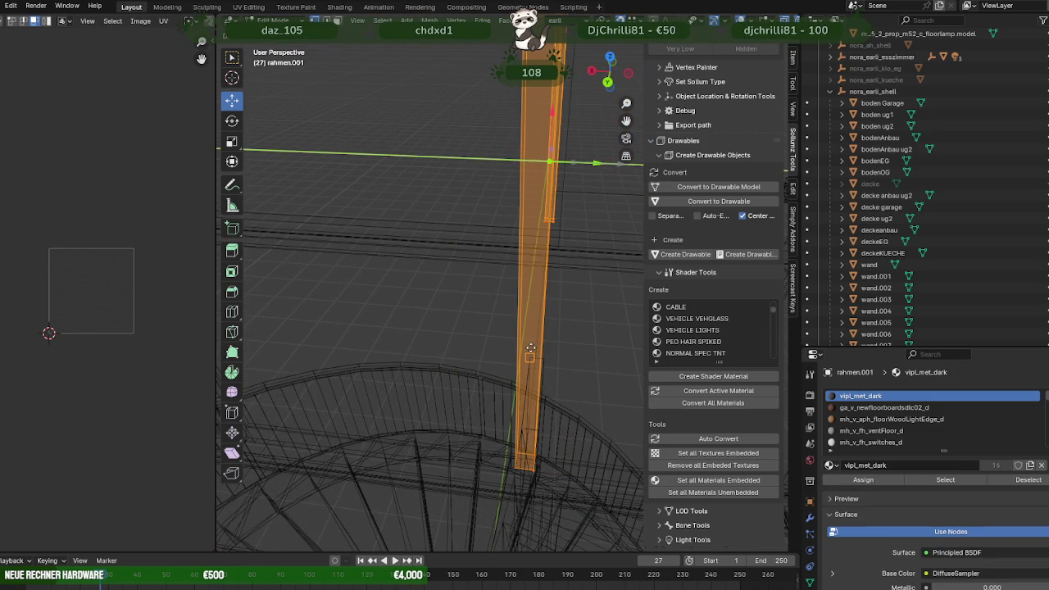
key(shift+z)
mouse_move(535, 347)
middle_down()
mouse_move(454, 329)
mouse_move(537, 273)
mouse_move(583, 165)
middle_up()
drag(583, 159, 590, 158)
- Carry the duplicated post along X to the other end of the floor edge
scroll(528, 213, down, 5)
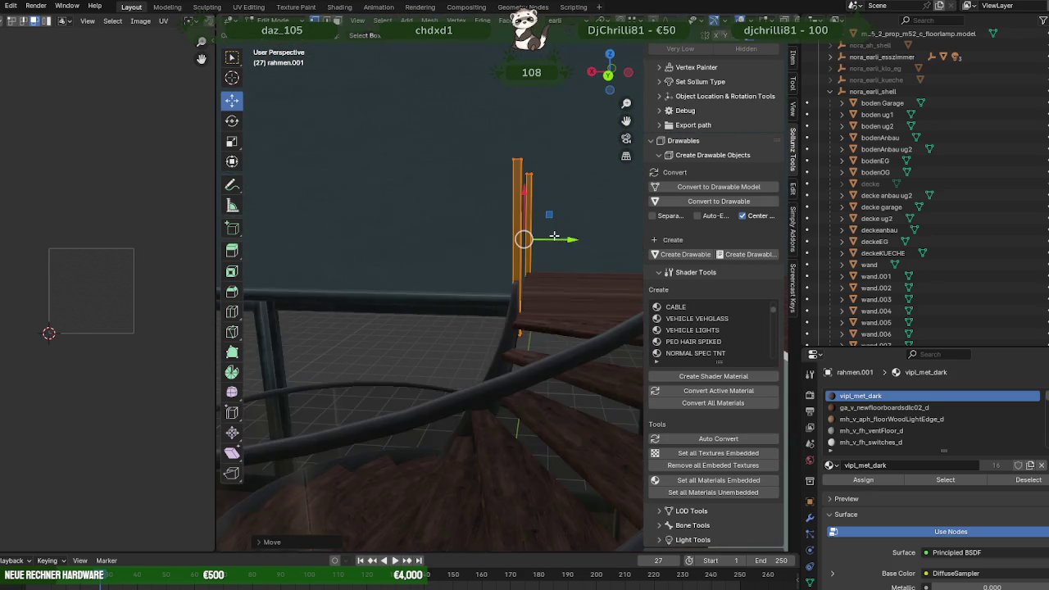
middle_drag(521, 246, 549, 314)
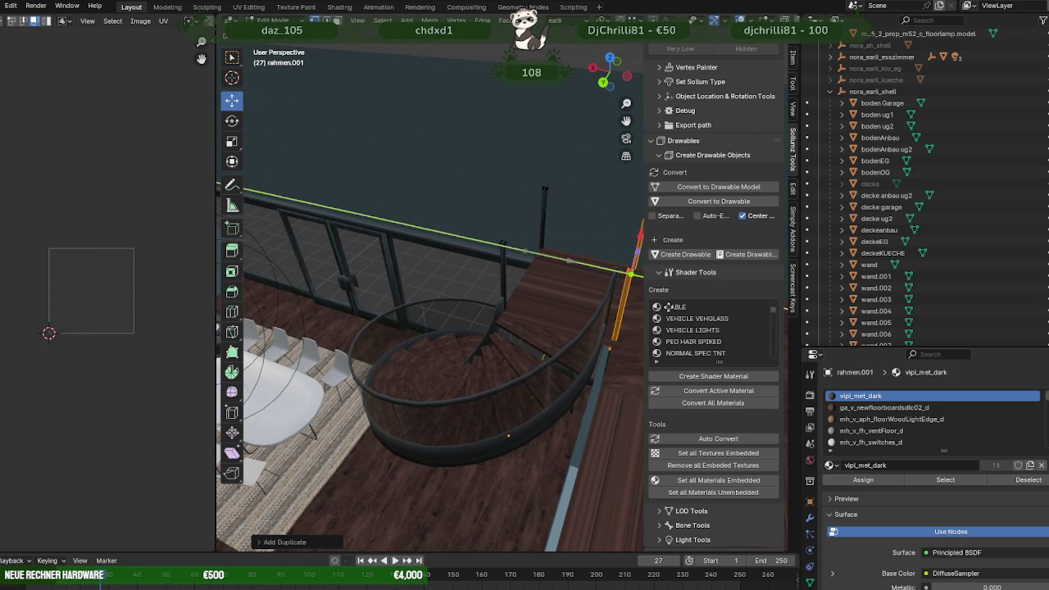
middle_drag(667, 307, 603, 328)
drag(573, 347, 449, 362)
scroll(424, 382, up, 5)
mouse_move(423, 382)
middle_down()
mouse_move(557, 395)
mouse_move(534, 386)
mouse_move(441, 391)
mouse_move(499, 382)
mouse_move(585, 413)
middle_up()
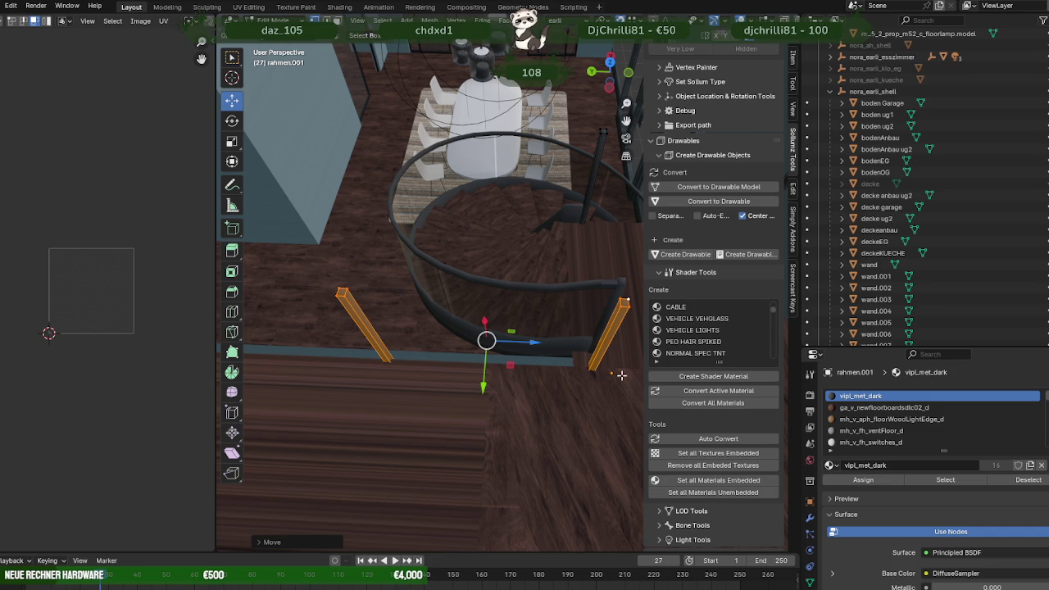
mouse_move(583, 348)
middle_down()
mouse_move(566, 300)
mouse_move(587, 255)
mouse_move(461, 292)
mouse_move(498, 330)
mouse_move(494, 342)
mouse_move(658, 306)
mouse_move(572, 250)
mouse_move(562, 281)
mouse_move(581, 307)
mouse_move(571, 325)
mouse_move(580, 339)
mouse_move(552, 335)
mouse_move(541, 244)
middle_up()
key(shift+z)
key(shift+z)
- Lower bodenOG.001, extrude its edge, and delete the narrow extruded strip
click(541, 244)
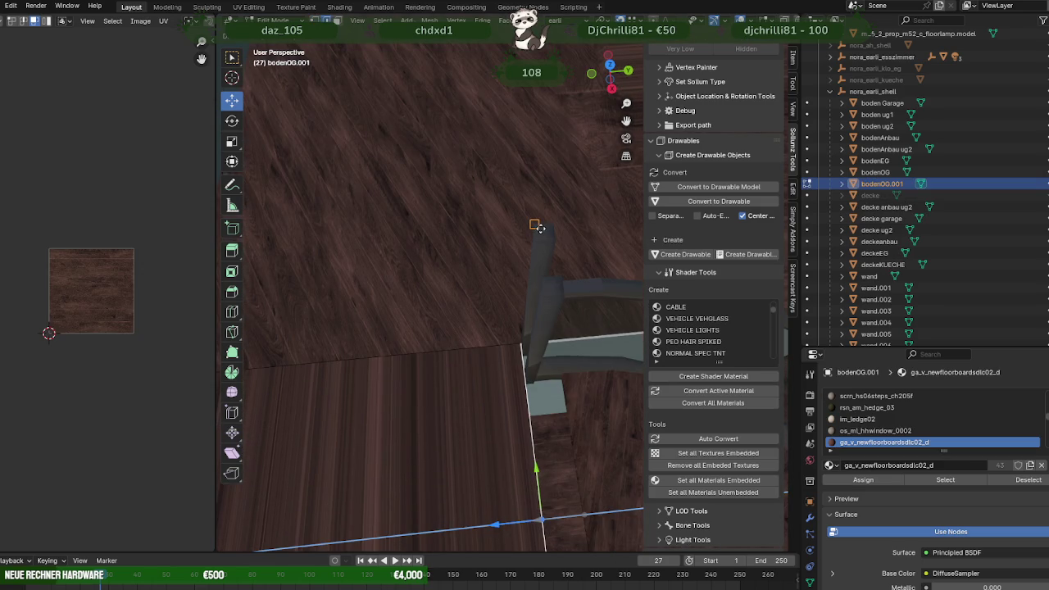
click(545, 341)
mouse_move(545, 341)
middle_down()
mouse_move(445, 355)
mouse_move(526, 380)
middle_up()
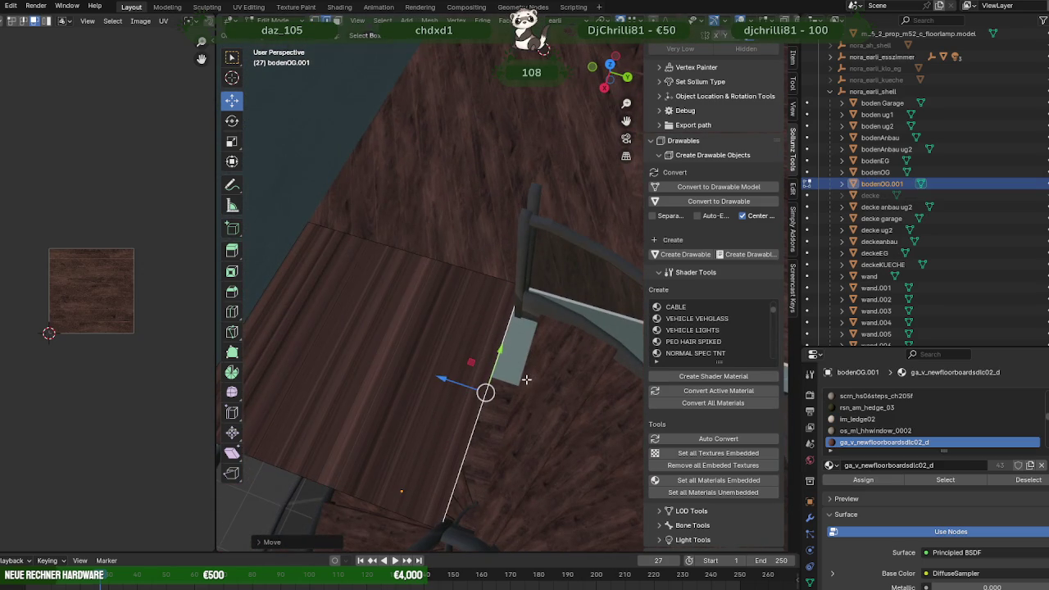
drag(436, 378, 493, 394)
key(e)
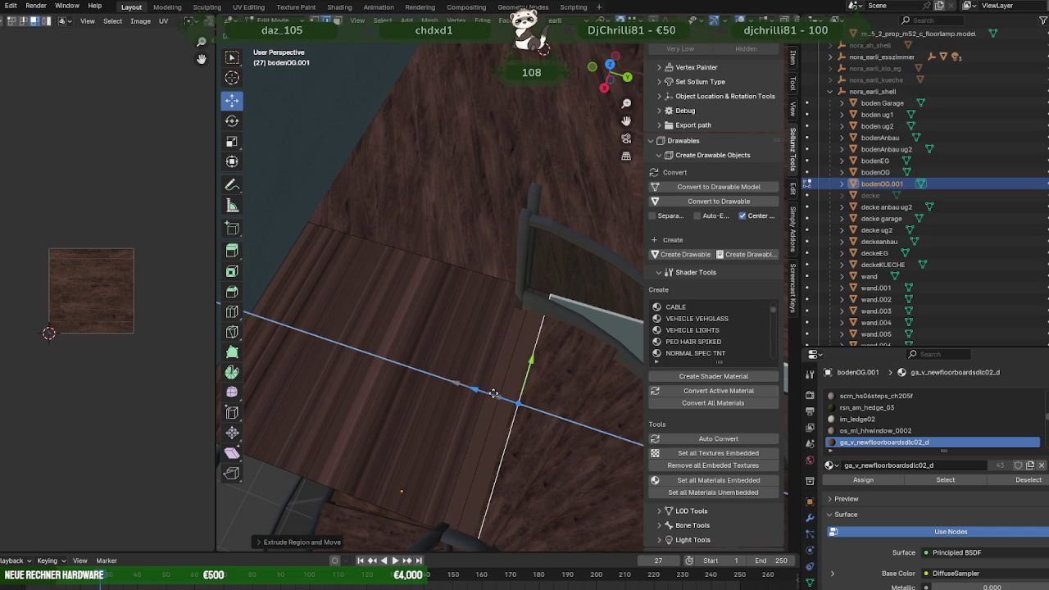
click(503, 362)
key(x)
click(502, 363)
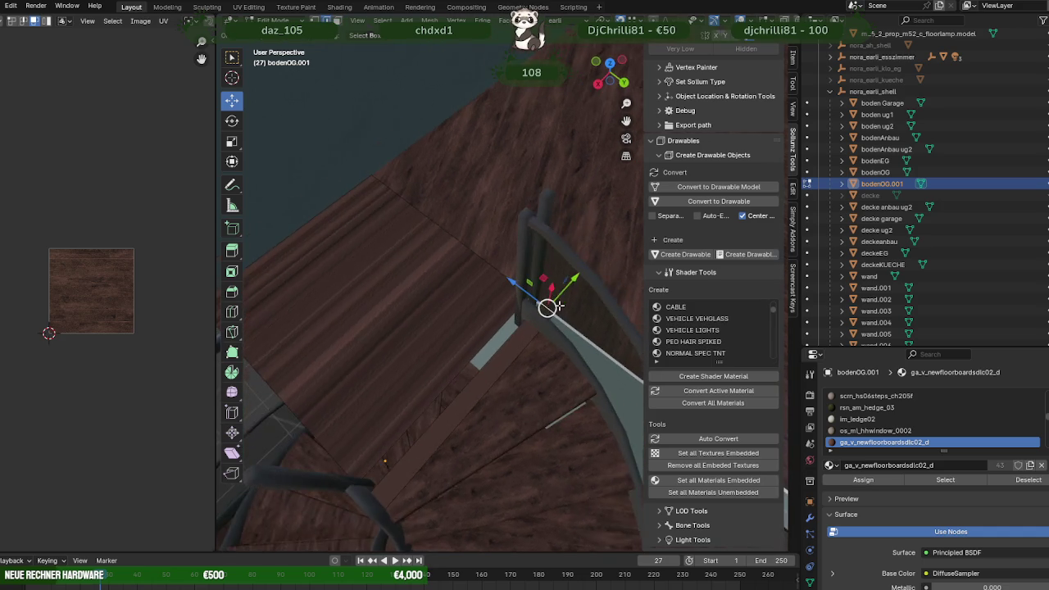
- Slide the floor piece's geometry along Y in wireframe to meet the staircase top
middle_drag(540, 294, 574, 315)
drag(589, 300, 583, 304)
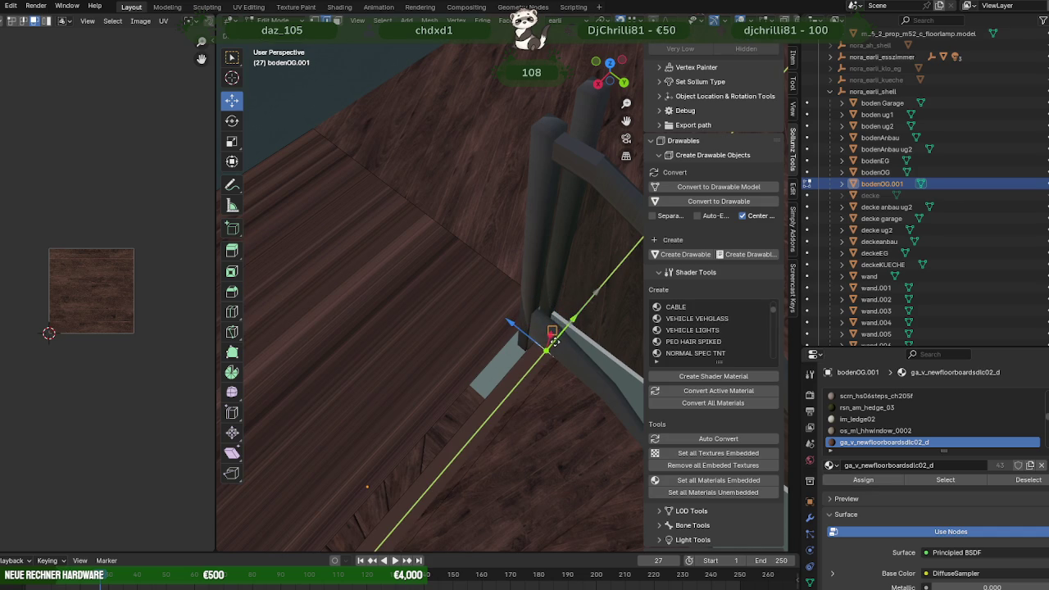
middle_drag(529, 373, 557, 394)
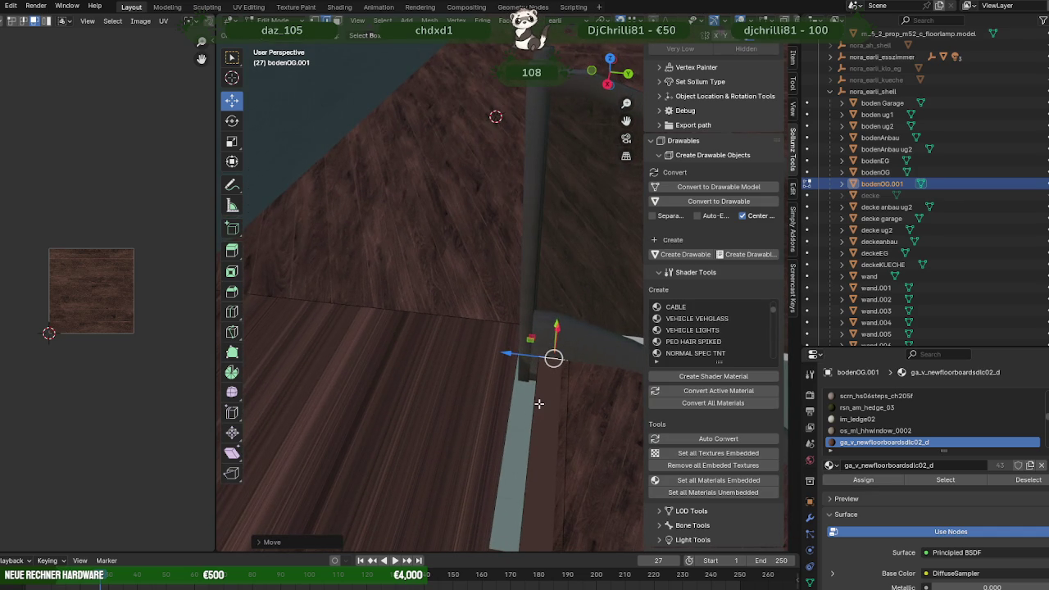
key(shift+z)
mouse_move(530, 379)
middle_down()
mouse_move(520, 310)
mouse_move(571, 340)
mouse_move(560, 357)
mouse_move(496, 346)
mouse_move(505, 380)
mouse_move(494, 391)
mouse_move(550, 358)
mouse_move(485, 374)
mouse_move(471, 390)
mouse_move(483, 414)
middle_up()
drag(464, 426, 471, 272)
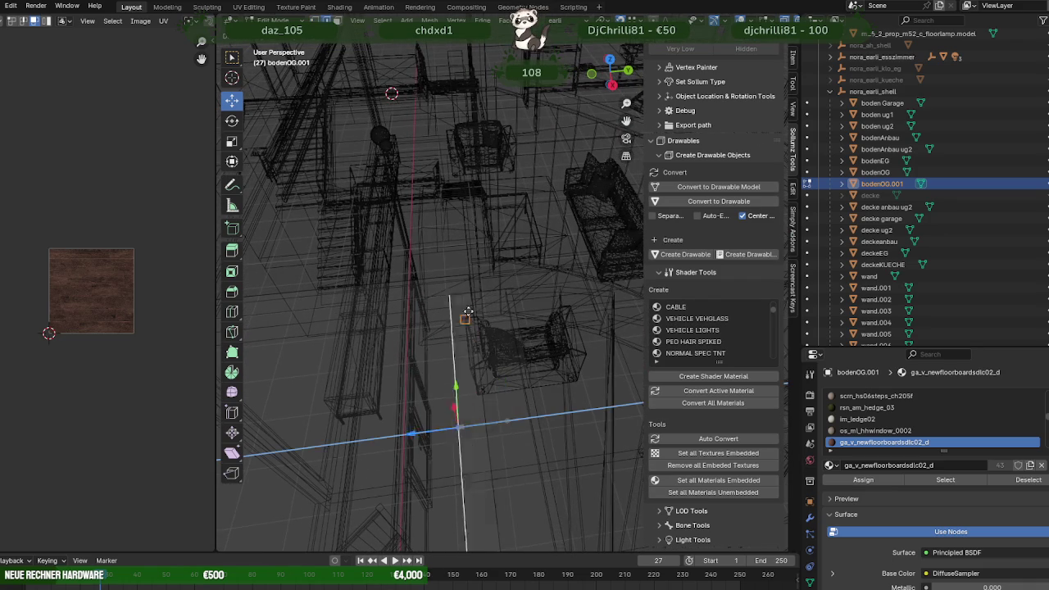
scroll(486, 307, up, 2)
drag(508, 499, 500, 348)
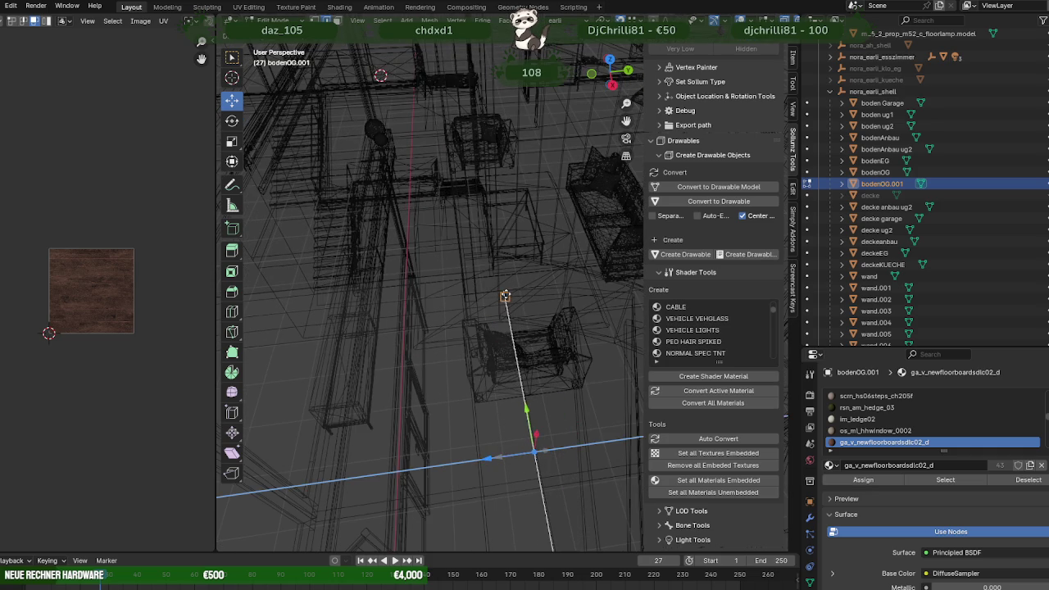
key(shift+z)
mouse_move(530, 337)
middle_down()
mouse_move(494, 337)
mouse_move(487, 326)
middle_up()
key(Tab)
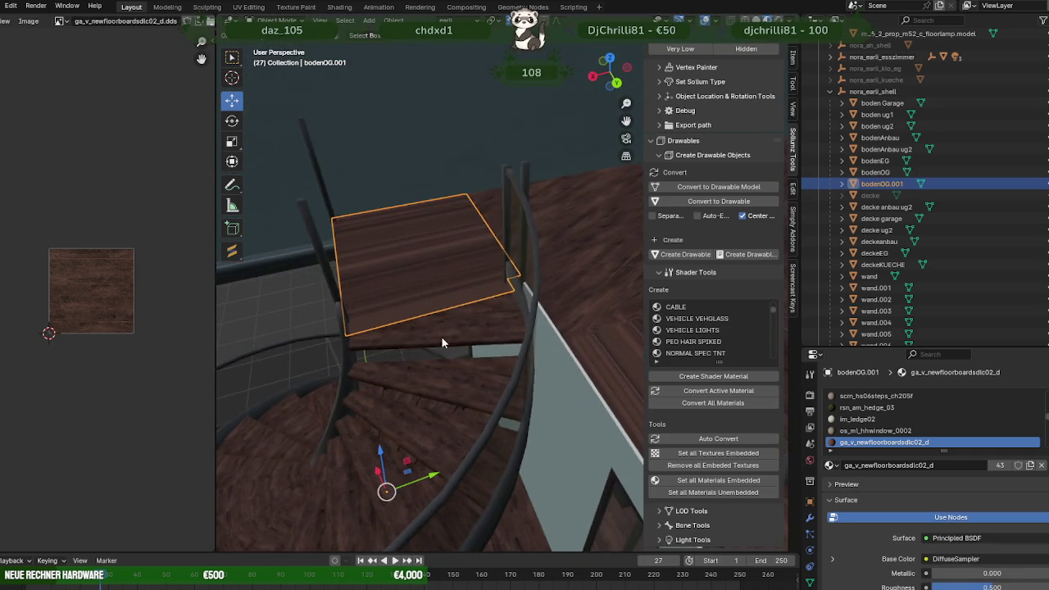
- Clear the selection and open bodenOG.001 in Edit Mode with wireframe shading
middle_drag(462, 336, 444, 157)
scroll(473, 309, up, 3)
scroll(449, 112, down, 1)
scroll(433, 91, up, 2)
scroll(442, 91, down, 3)
click(443, 91)
scroll(445, 97, down, 1)
scroll(531, 215, up, 5)
mouse_move(532, 214)
middle_down()
mouse_move(510, 212)
mouse_move(563, 250)
mouse_move(510, 343)
mouse_move(544, 365)
mouse_move(571, 347)
middle_up()
key(Tab)
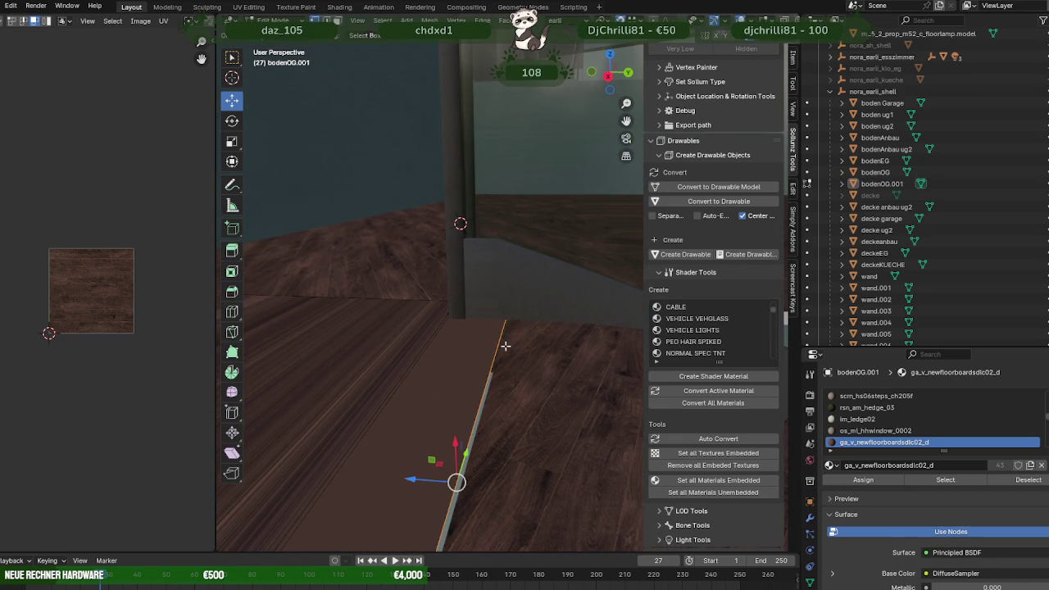
key(shift+z)
mouse_move(495, 354)
middle_down()
mouse_move(534, 345)
mouse_move(511, 328)
middle_up()
- Move two corner vertices of bodenOG.001 to line up with the staircase opening
click(507, 343)
mouse_move(554, 381)
middle_down()
mouse_move(527, 364)
mouse_move(534, 306)
middle_up()
drag(507, 281, 516, 277)
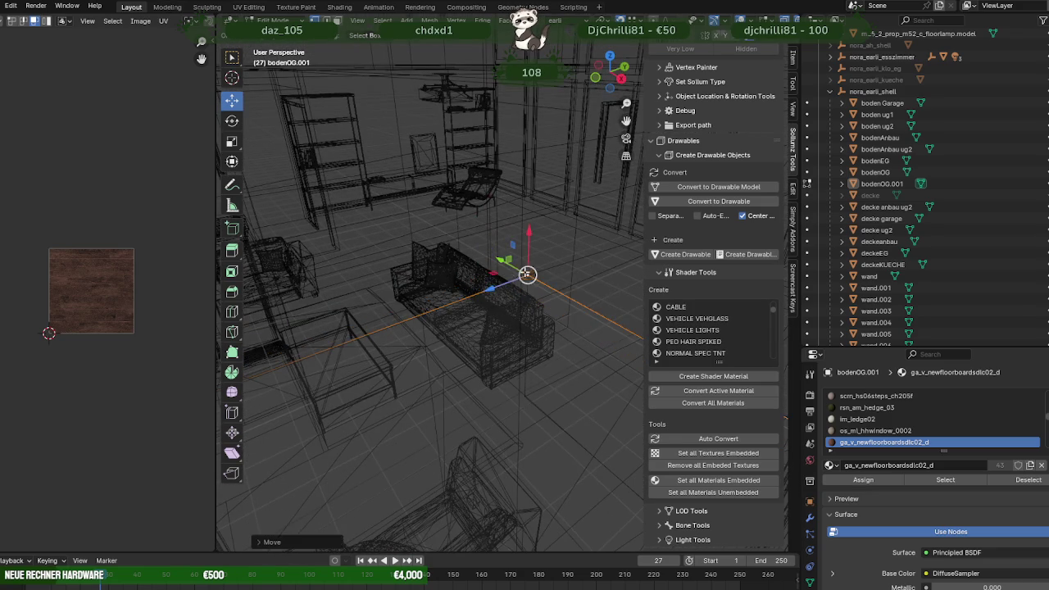
mouse_move(517, 277)
middle_down()
mouse_move(467, 321)
mouse_move(592, 398)
middle_up()
click(559, 332)
mouse_move(559, 332)
middle_down()
mouse_move(508, 295)
mouse_move(480, 306)
mouse_move(395, 292)
mouse_move(370, 302)
mouse_move(424, 313)
middle_up()
drag(504, 282, 534, 292)
mouse_move(534, 293)
middle_down()
mouse_move(520, 286)
mouse_move(586, 254)
mouse_move(425, 252)
mouse_move(485, 280)
mouse_move(466, 292)
mouse_move(517, 291)
mouse_move(514, 270)
middle_up()
key(shift+z)
key(Tab)
- Select the rahmen railing and put it back into Edit Mode
scroll(518, 291, down, 3)
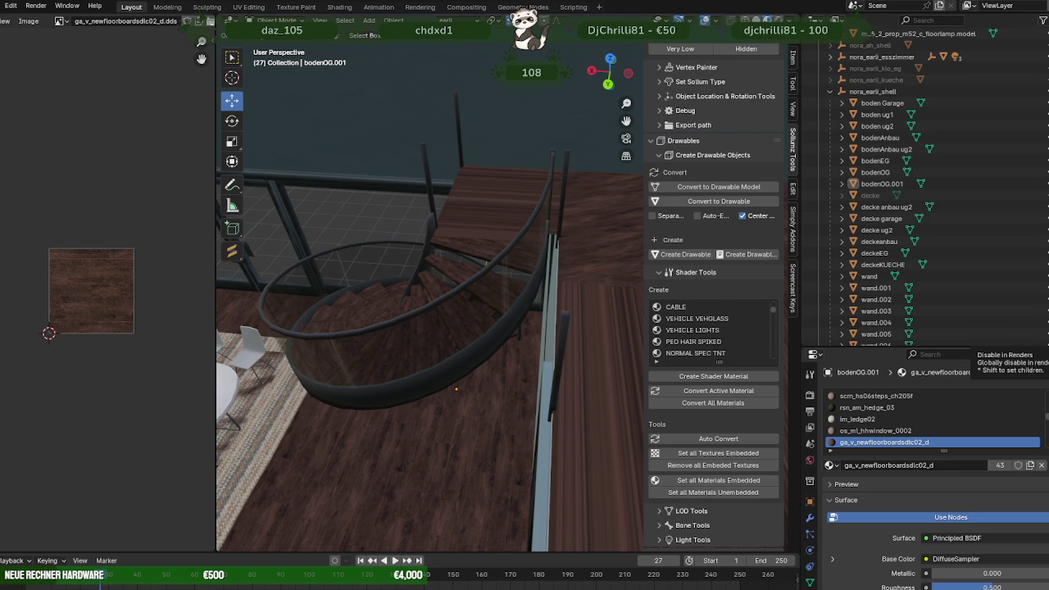
scroll(712, 344, up, 1)
scroll(525, 281, up, 2)
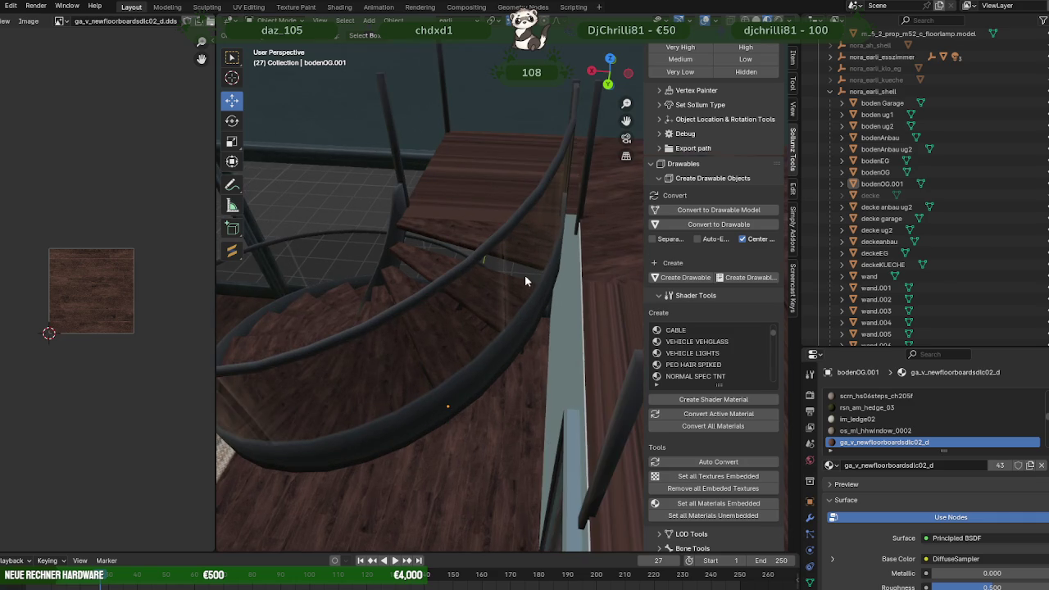
mouse_move(530, 271)
middle_down()
mouse_move(532, 263)
mouse_move(476, 275)
mouse_move(509, 299)
mouse_move(426, 272)
middle_up()
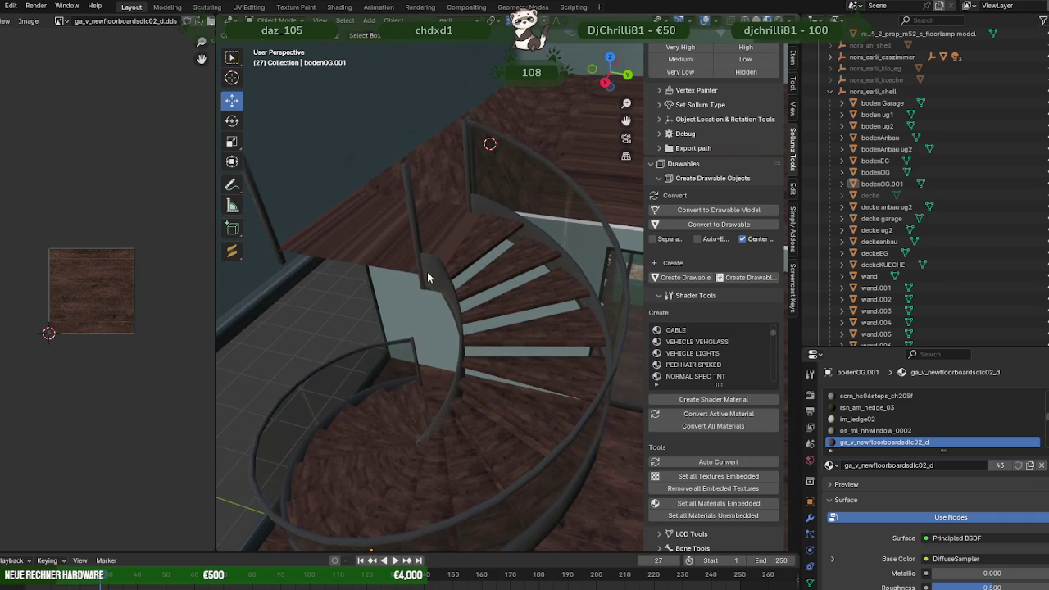
click(426, 277)
key(Tab)
- Select the rectangular beige panel of the rahmen railing beside the pillar, checking it in wireframe
click(427, 271)
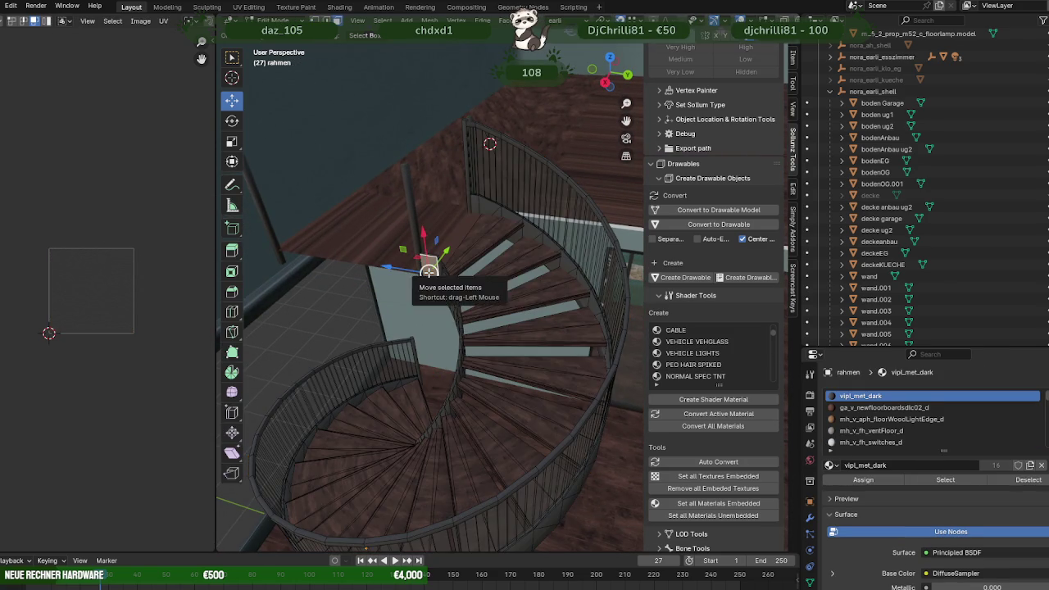
key(KP_Decimal)
scroll(417, 222, down, 2)
middle_drag(417, 222, 534, 241)
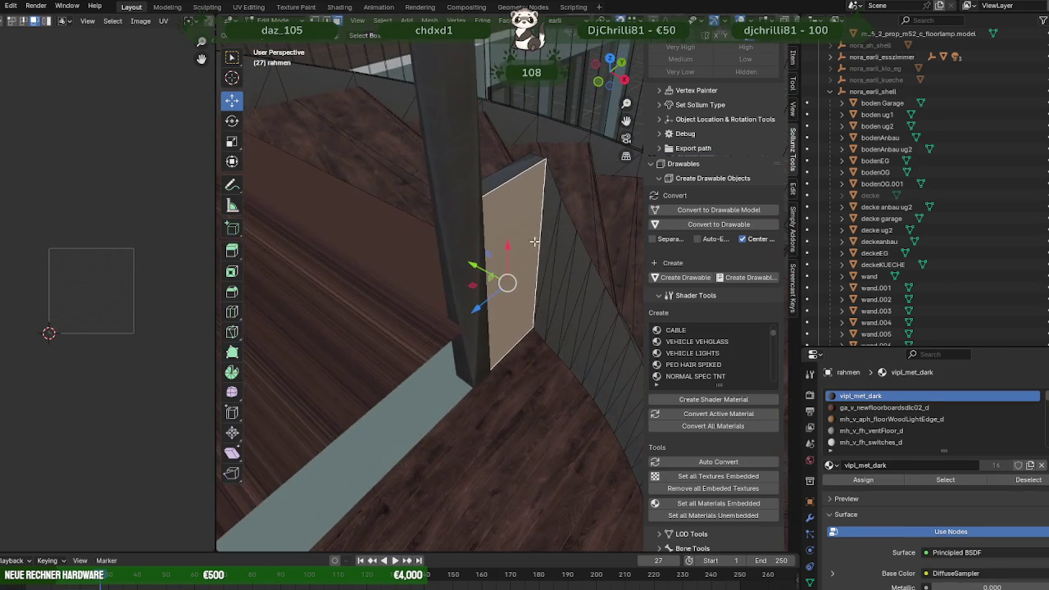
key(shift+z)
click(457, 251)
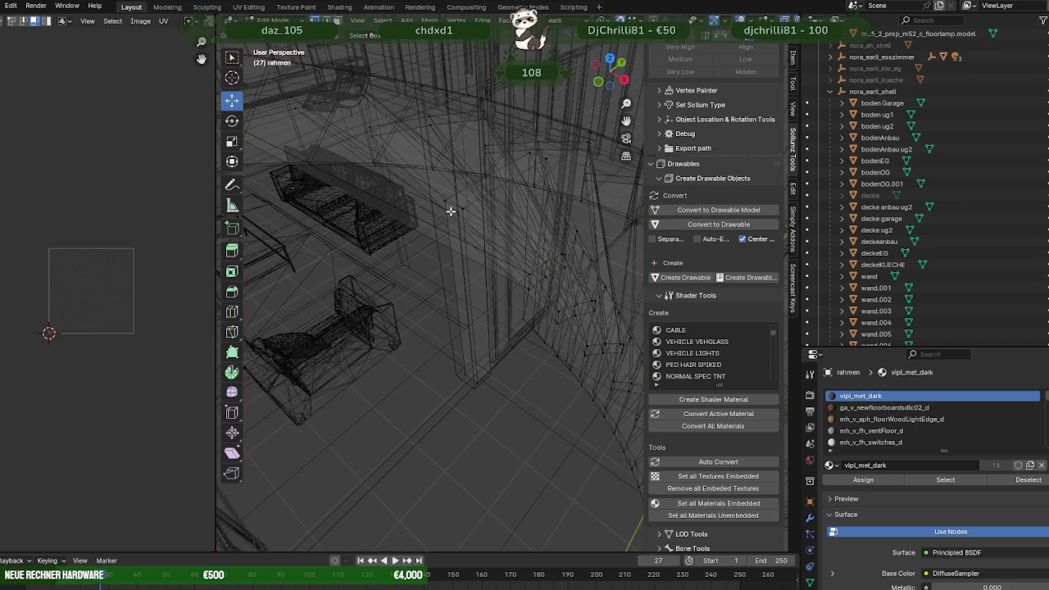
click(445, 202)
click(477, 380)
middle_drag(479, 381, 428, 347)
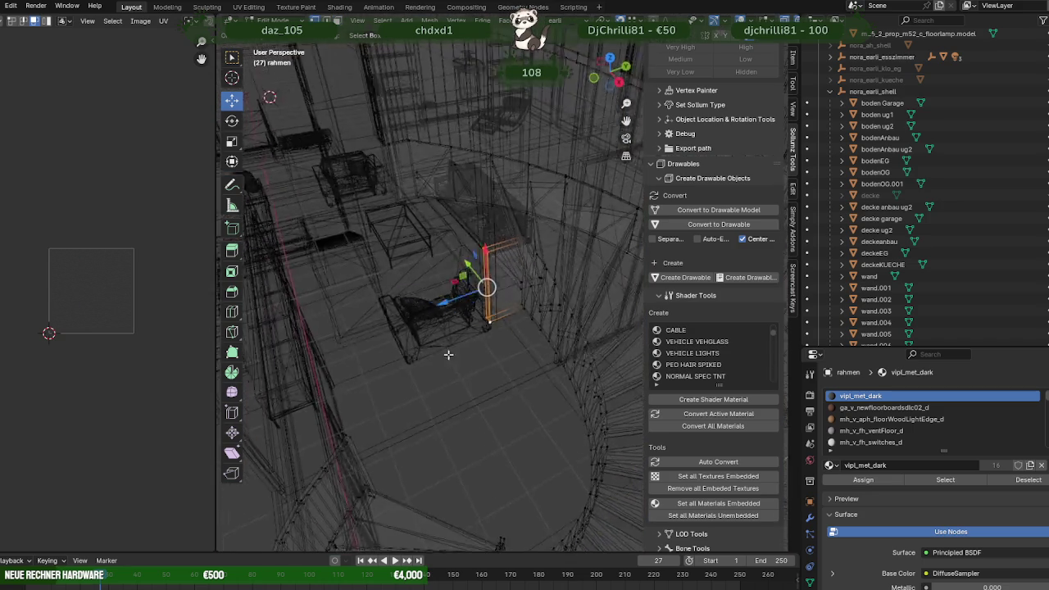
key(shift+z)
middle_drag(430, 308, 365, 259)
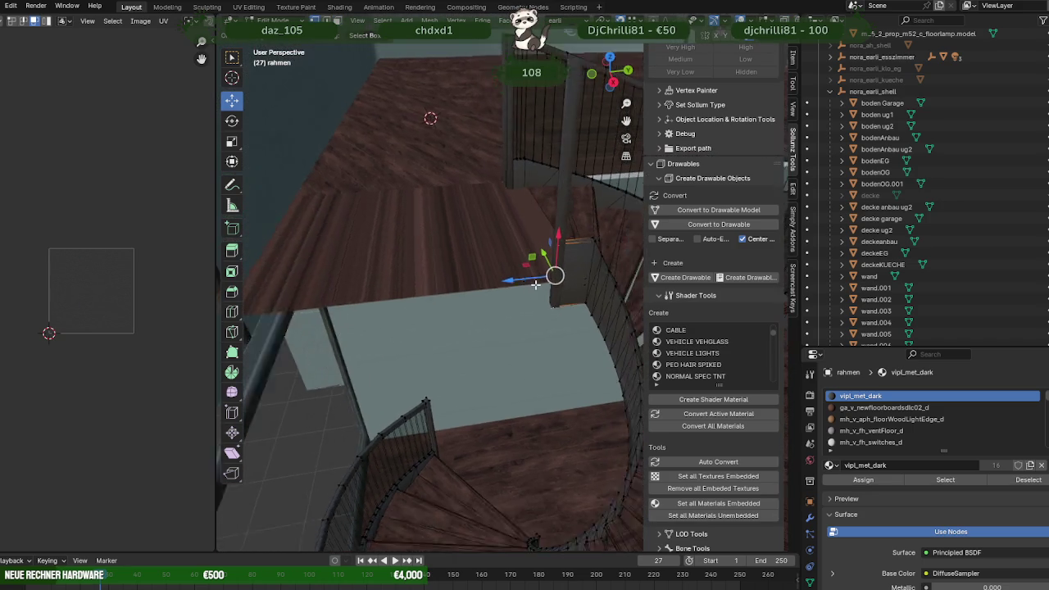
- Move the panel along Z so it lines up with the upper floor edge
key(g)
key(z)
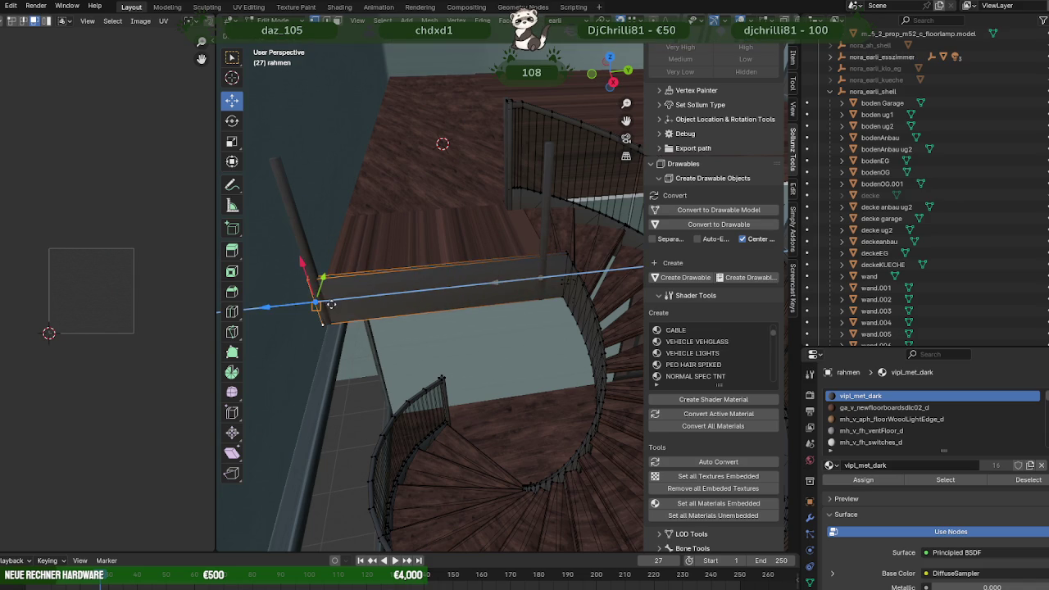
click(329, 305)
scroll(402, 300, up, 4)
scroll(445, 316, up, 3)
scroll(435, 314, up, 3)
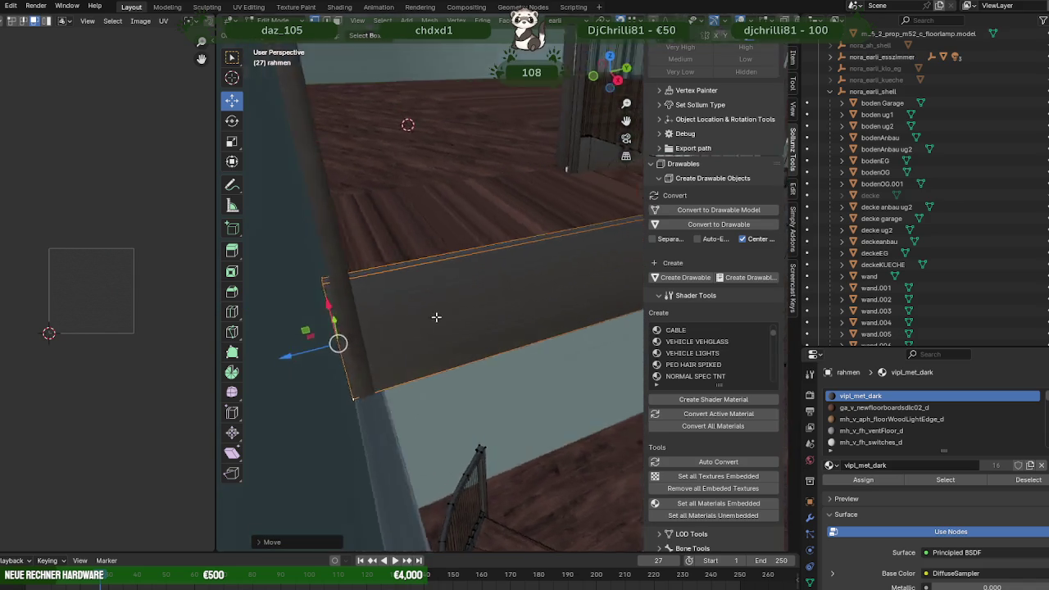
scroll(459, 304, up, 3)
mouse_move(459, 304)
middle_down()
mouse_move(399, 295)
mouse_move(410, 270)
mouse_move(441, 287)
mouse_move(417, 314)
mouse_move(445, 305)
mouse_move(397, 304)
mouse_move(460, 291)
middle_up()
scroll(442, 287, up, 3)
scroll(434, 299, down, 5)
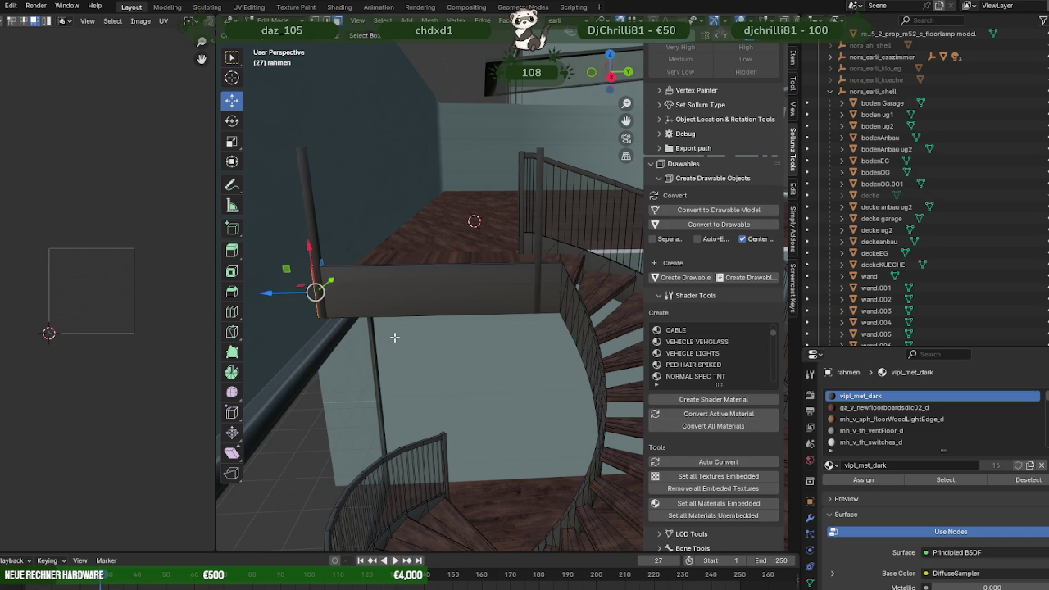
- Select the horizontal rail slab and duplicate it, dragging the copy along Y
key(shift+z)
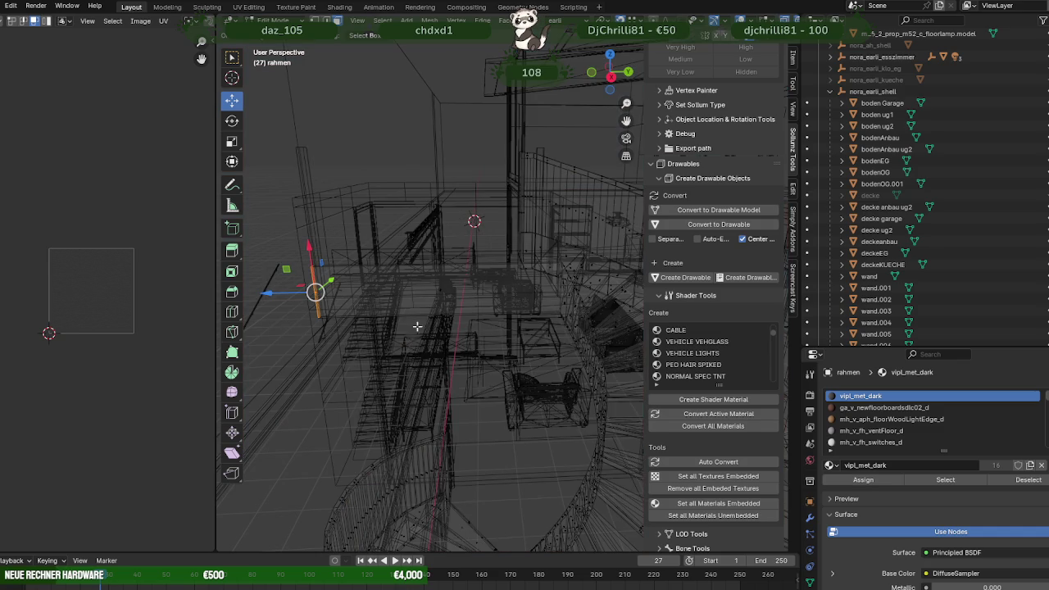
click(412, 240)
click(467, 341)
mouse_move(498, 339)
middle_down()
mouse_move(517, 336)
mouse_move(394, 266)
mouse_move(535, 298)
middle_up()
key(shift+z)
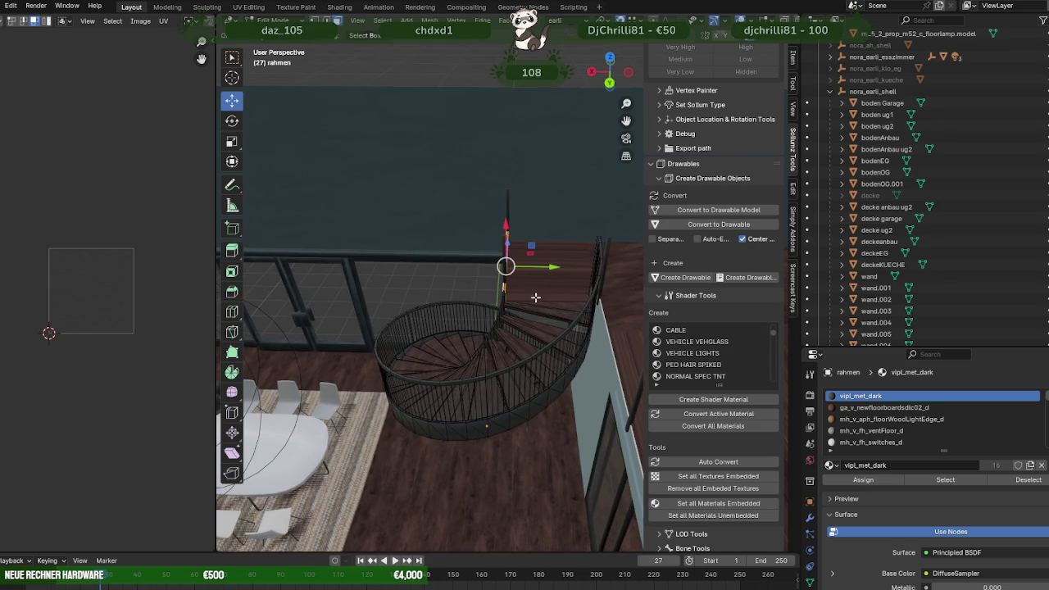
key(shift+d)
key(Escape)
drag(554, 267, 645, 270)
- Keep the duplicated rail in place and separate it into its own object, rahmen.002
right_click(645, 270)
right_click(598, 282)
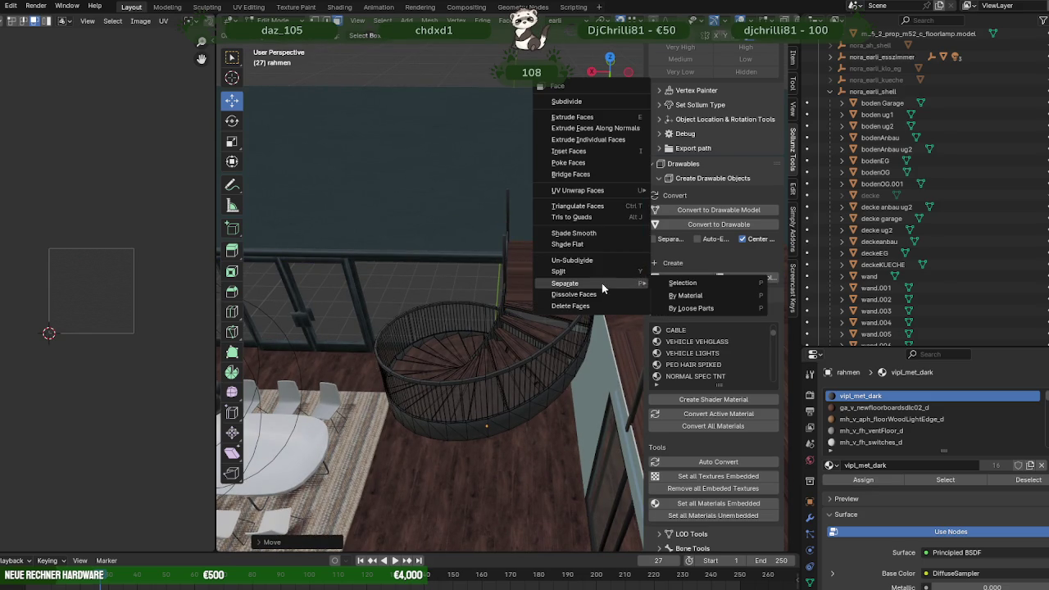
click(668, 283)
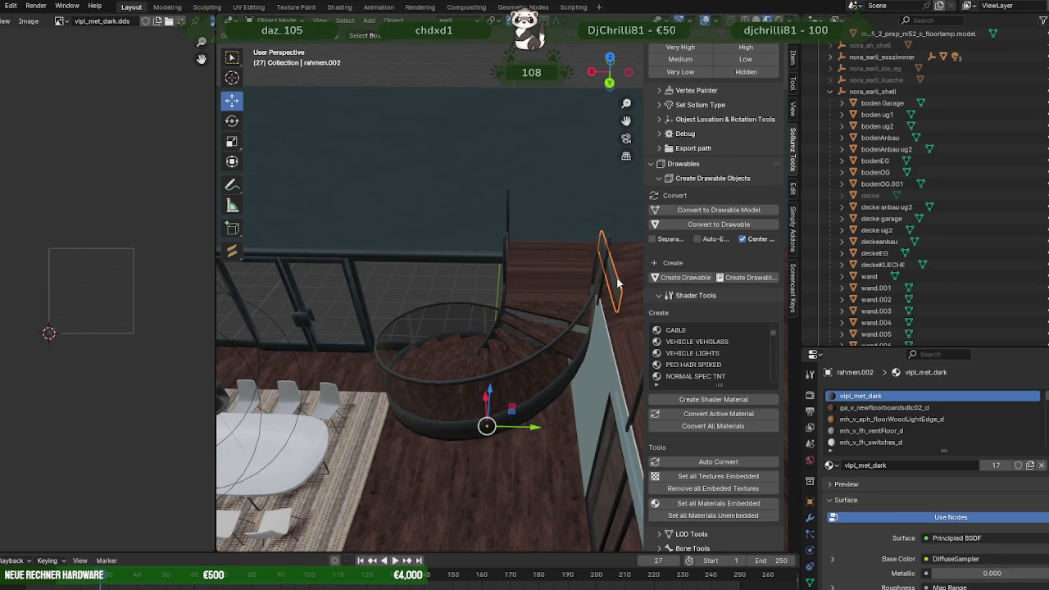
middle_drag(616, 286, 596, 312)
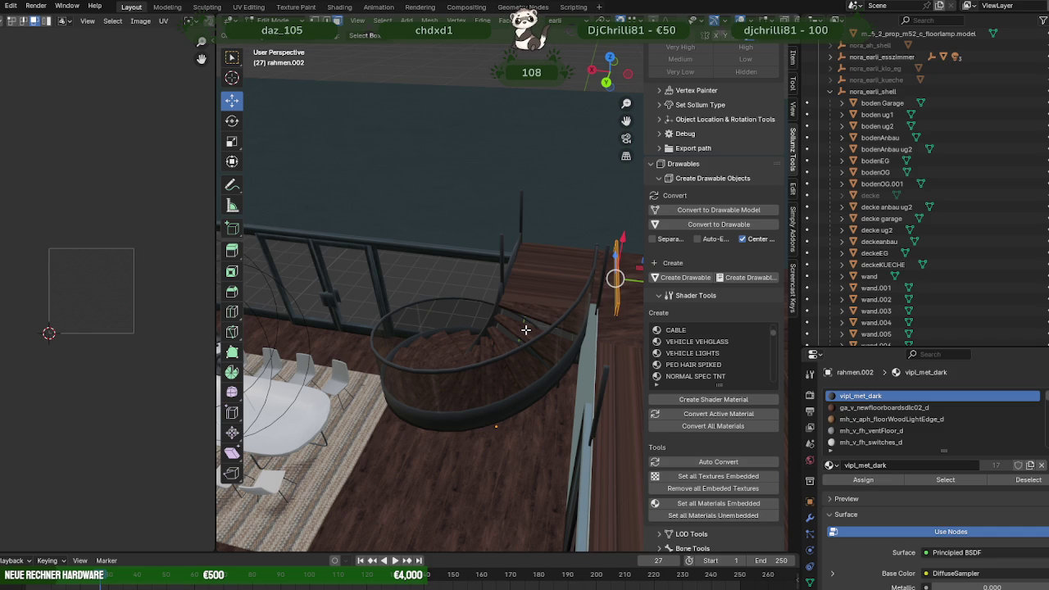
- Select the upper floor bodenOG and view it from the front in wireframe
mouse_move(525, 329)
middle_down()
mouse_move(555, 337)
mouse_move(499, 311)
mouse_move(518, 311)
mouse_move(499, 327)
mouse_move(512, 356)
mouse_move(500, 378)
mouse_move(562, 393)
mouse_move(537, 328)
mouse_move(607, 304)
mouse_move(576, 311)
mouse_move(583, 292)
mouse_move(568, 306)
middle_up()
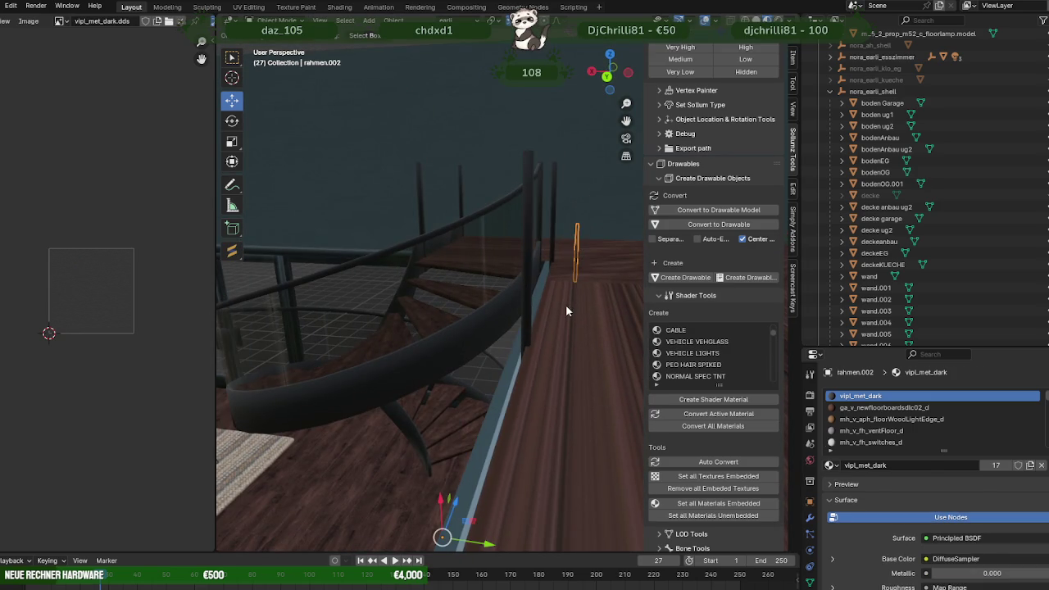
click(565, 304)
mouse_move(544, 279)
middle_down()
mouse_move(576, 297)
mouse_move(552, 353)
mouse_move(556, 375)
mouse_move(558, 333)
mouse_move(536, 327)
mouse_move(550, 374)
mouse_move(530, 400)
mouse_move(489, 370)
mouse_move(466, 314)
mouse_move(495, 322)
middle_up()
key(shift+z)
mouse_move(540, 296)
middle_down()
mouse_move(512, 293)
mouse_move(522, 289)
middle_up()
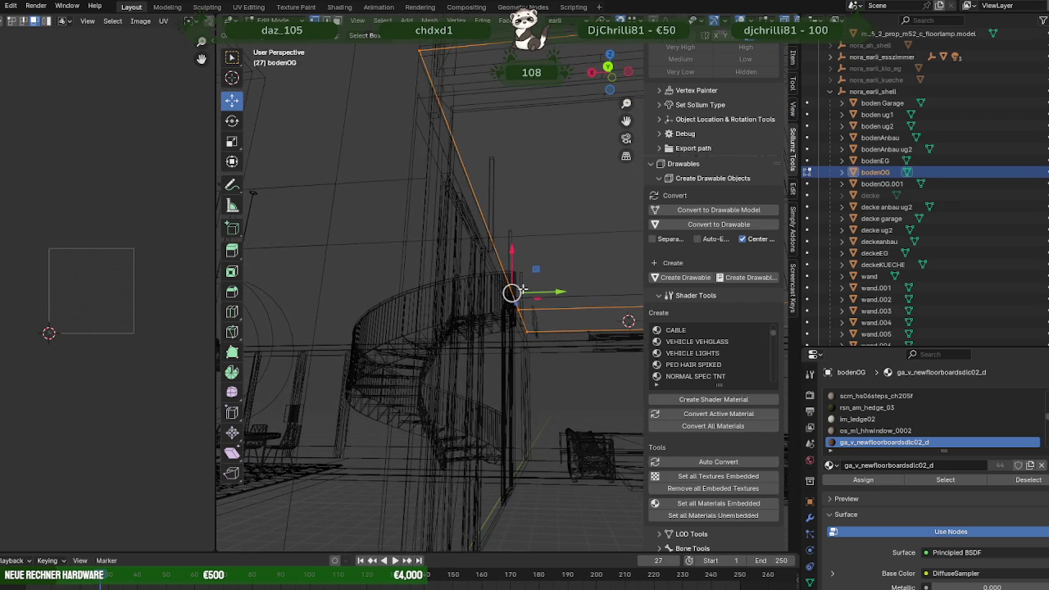
- Slide the bodenOG floor along the Y axis and inspect its new edge position
mouse_move(549, 292)
mouse_down()
mouse_move(406, 115)
mouse_move(418, 121)
mouse_move(418, 94)
mouse_move(426, 111)
mouse_up()
middle_drag(426, 111, 480, 208)
key(shift+z)
scroll(496, 344, up, 3)
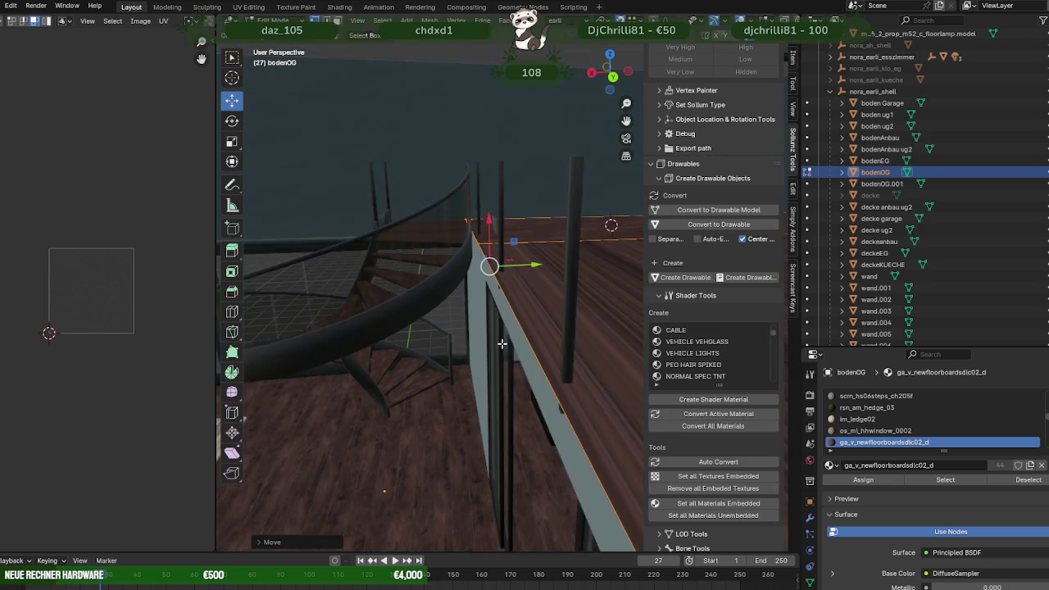
scroll(516, 285, up, 2)
mouse_move(516, 285)
middle_down()
mouse_move(536, 283)
mouse_move(576, 321)
mouse_move(512, 283)
middle_up()
scroll(554, 335, up, 3)
mouse_move(557, 330)
middle_down()
mouse_move(450, 271)
mouse_move(497, 286)
mouse_move(509, 360)
middle_up()
scroll(510, 359, up, 3)
- Open the wall wand in Edit Mode, check its edge against the railing, then reselect bodenOG
key(Tab)
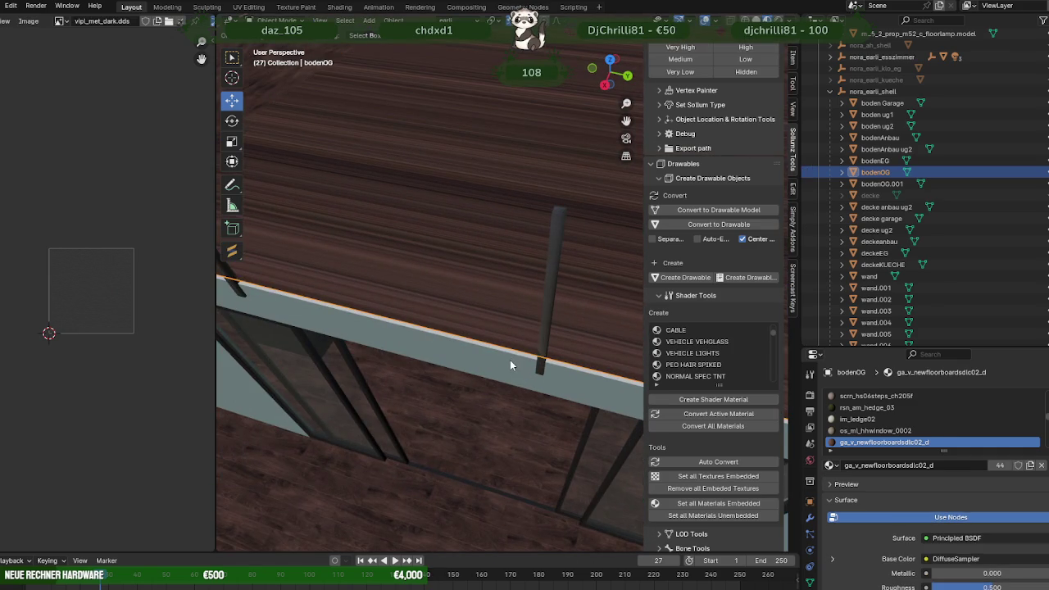
click(510, 360)
key(Tab)
mouse_move(508, 358)
middle_down()
mouse_move(492, 295)
mouse_move(532, 291)
mouse_move(461, 274)
mouse_move(501, 272)
mouse_move(565, 227)
middle_up()
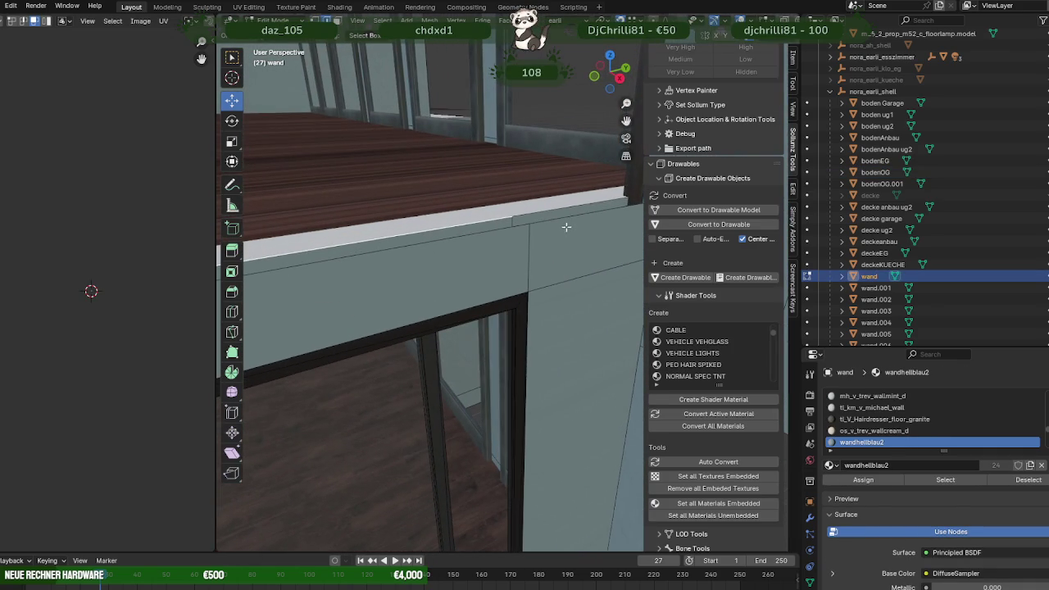
mouse_move(483, 243)
middle_down()
mouse_move(369, 297)
mouse_move(536, 270)
mouse_move(523, 284)
mouse_move(337, 307)
mouse_move(503, 292)
mouse_move(428, 306)
mouse_move(352, 292)
mouse_move(395, 291)
middle_up()
key(shift+z)
key(shift+z)
key(shift+z)
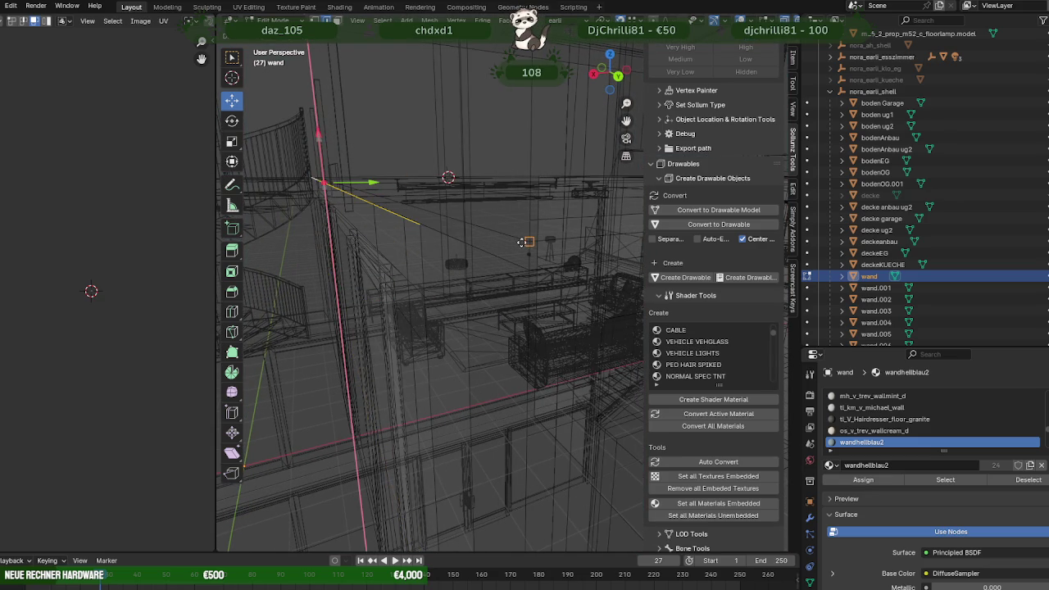
key(shift+z)
mouse_move(468, 246)
middle_down()
mouse_move(495, 297)
mouse_move(487, 276)
mouse_move(503, 272)
mouse_move(511, 304)
mouse_move(459, 302)
mouse_move(498, 312)
mouse_move(466, 274)
mouse_move(471, 295)
middle_up()
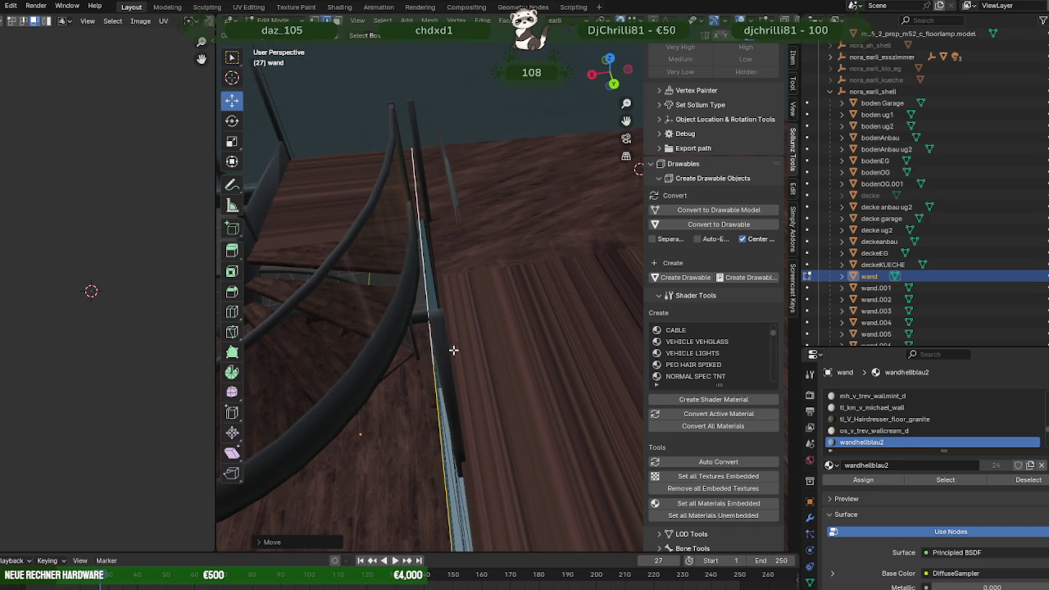
click(476, 308)
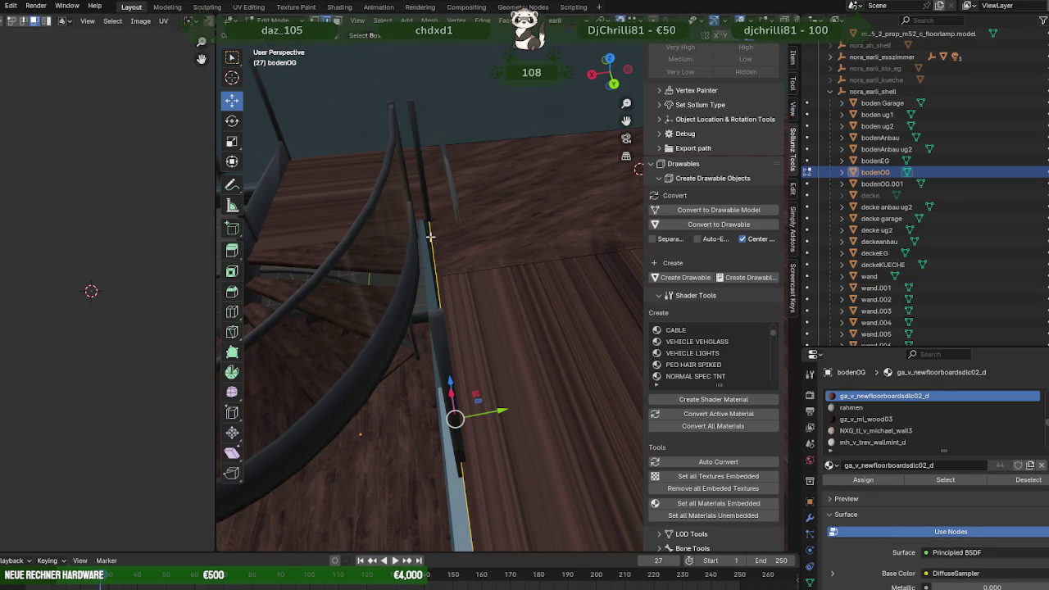
- Slide the bodenOG floor edge along the green Y axis at the stair opening
mouse_move(437, 257)
middle_down()
mouse_move(480, 315)
mouse_move(464, 327)
middle_up()
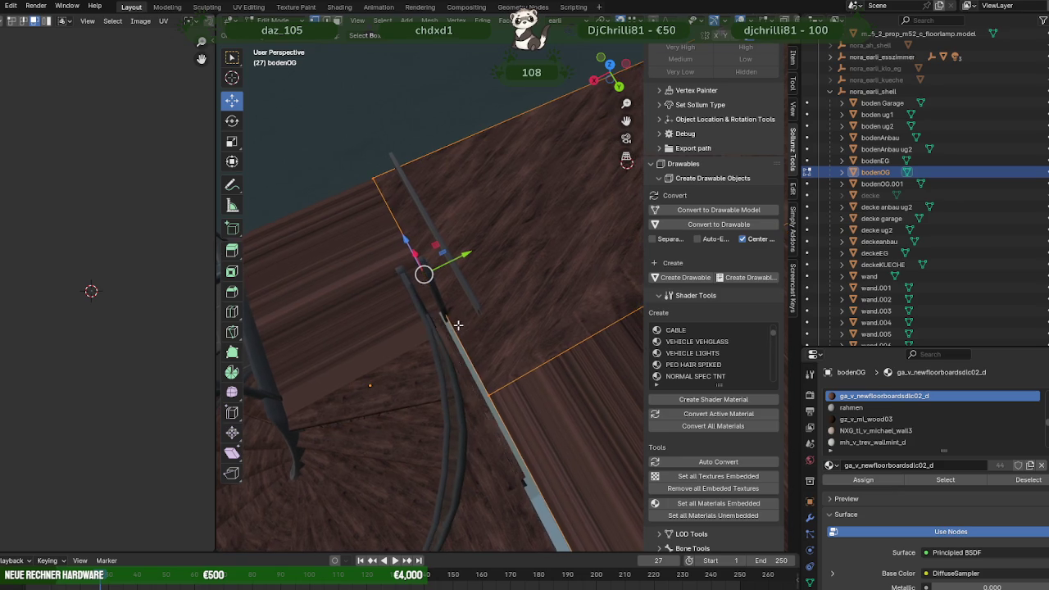
key(shift+z)
mouse_move(494, 364)
middle_down()
mouse_move(533, 398)
mouse_move(491, 417)
mouse_move(519, 252)
mouse_move(445, 320)
middle_up()
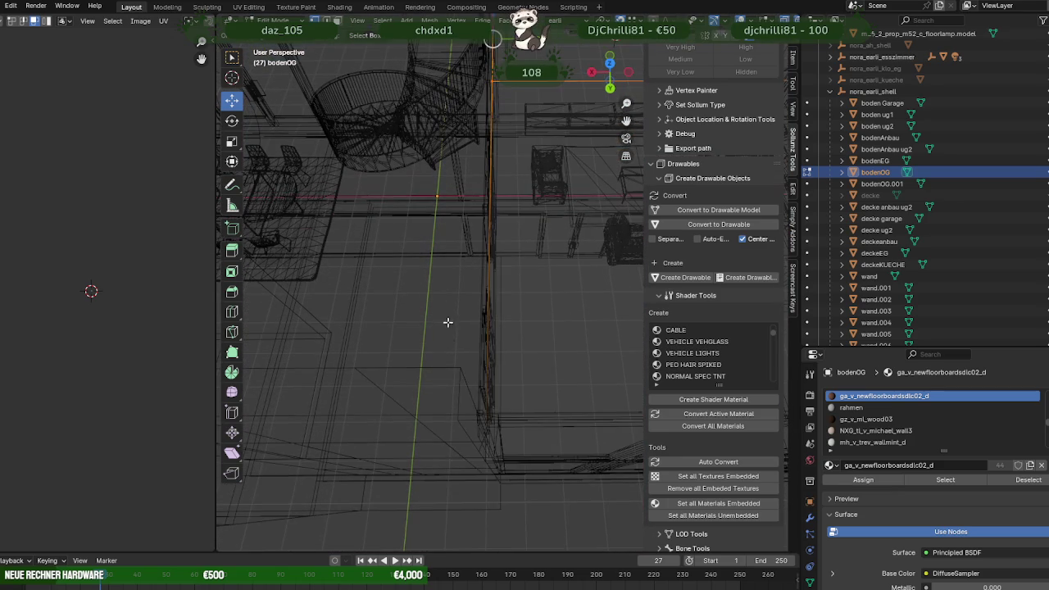
mouse_move(508, 411)
middle_down()
mouse_move(499, 376)
mouse_move(508, 354)
mouse_move(503, 368)
mouse_move(490, 364)
mouse_move(505, 374)
middle_up()
key(shift+z)
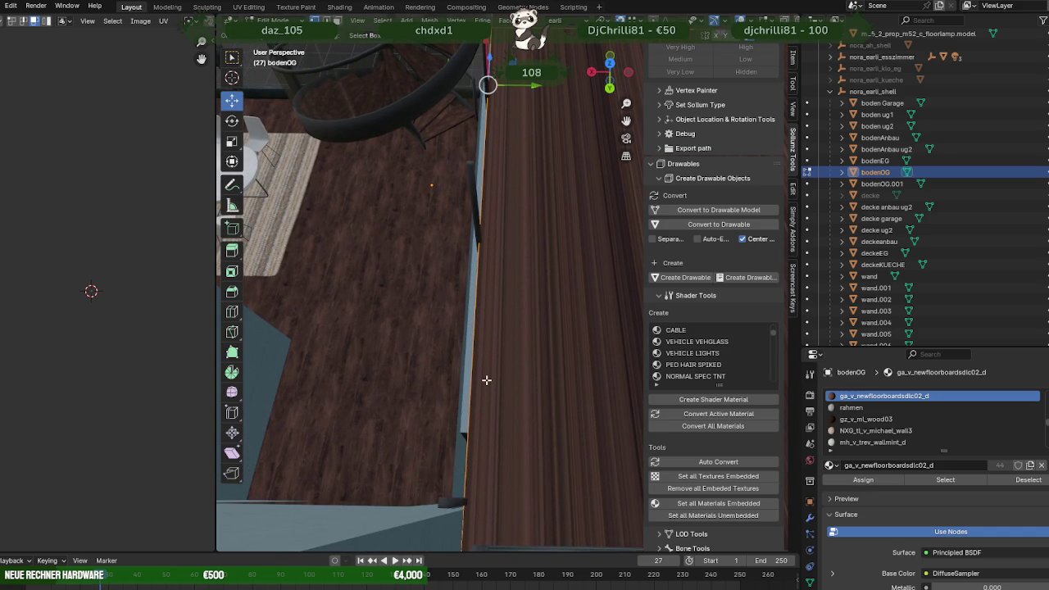
mouse_move(486, 380)
middle_down()
mouse_move(540, 368)
mouse_move(537, 228)
middle_up()
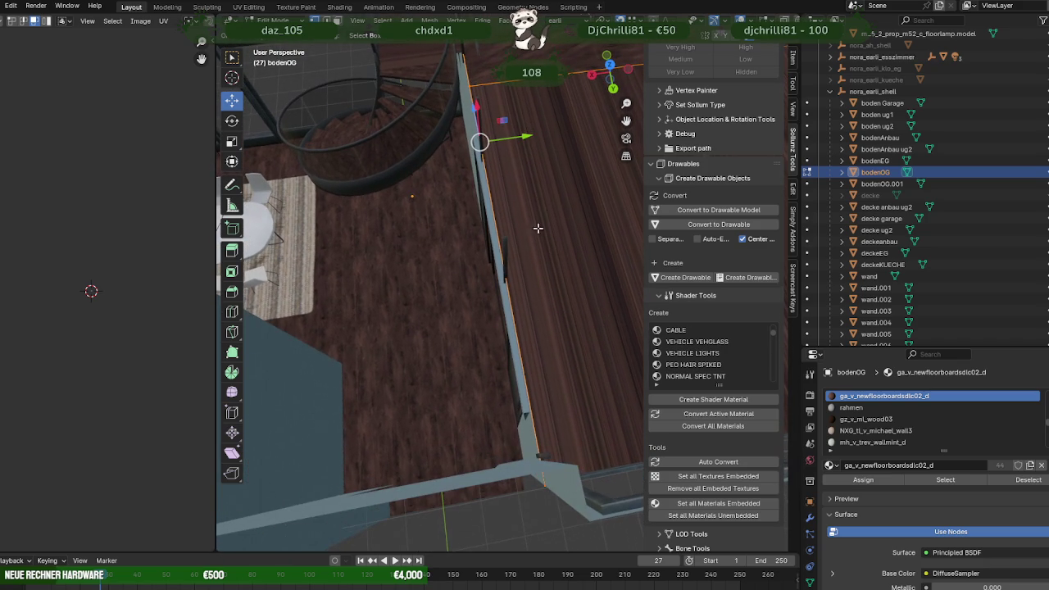
mouse_move(524, 138)
mouse_down()
mouse_move(534, 370)
mouse_move(521, 409)
mouse_up()
- Select the bodenOG.001 floor piece and inspect it close up in wireframe
mouse_move(527, 356)
middle_down()
mouse_move(550, 344)
mouse_move(546, 382)
mouse_move(534, 368)
mouse_move(491, 375)
mouse_move(482, 336)
middle_up()
click(484, 377)
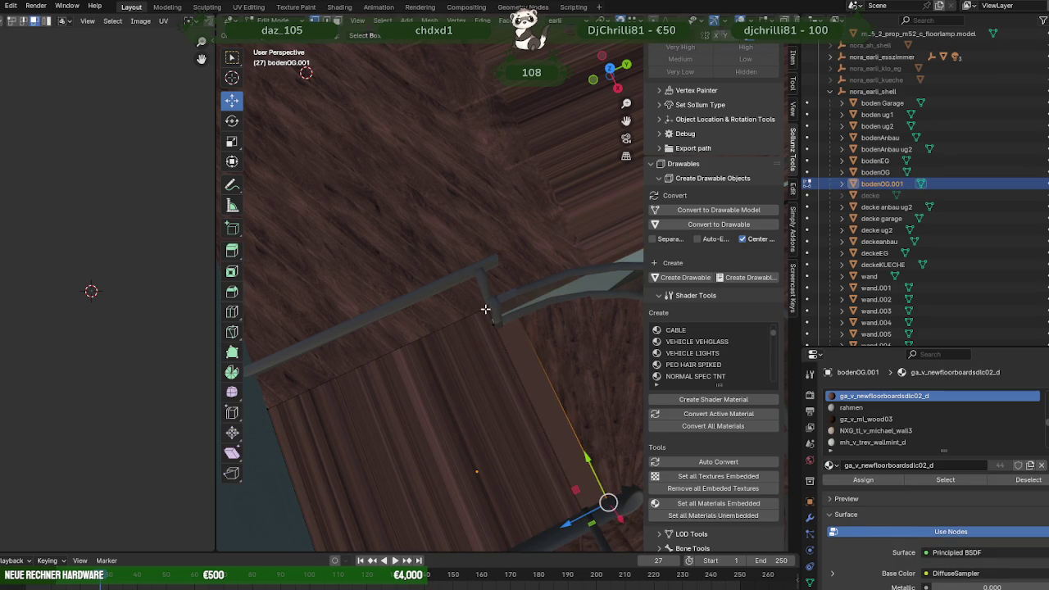
mouse_move(332, 410)
middle_down()
mouse_move(451, 346)
mouse_move(492, 413)
mouse_move(507, 384)
mouse_move(492, 361)
middle_up()
key(shift+z)
mouse_move(490, 222)
middle_down()
mouse_move(513, 267)
mouse_move(569, 270)
mouse_move(492, 309)
mouse_move(533, 311)
mouse_move(475, 305)
mouse_move(546, 316)
mouse_move(429, 305)
mouse_move(519, 358)
mouse_move(476, 292)
mouse_move(495, 359)
middle_up()
key(shift+z)
- Return to Object Mode, select the large bodenOG floor and enter Edit Mode
key(Tab)
scroll(455, 315, down, 3)
scroll(428, 305, down, 3)
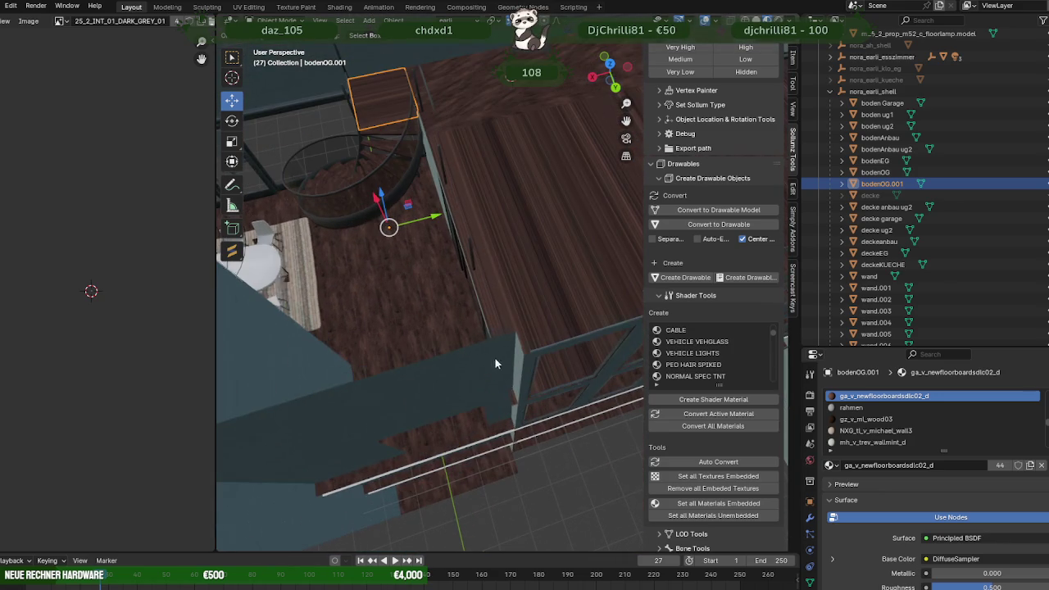
click(516, 399)
key(Tab)
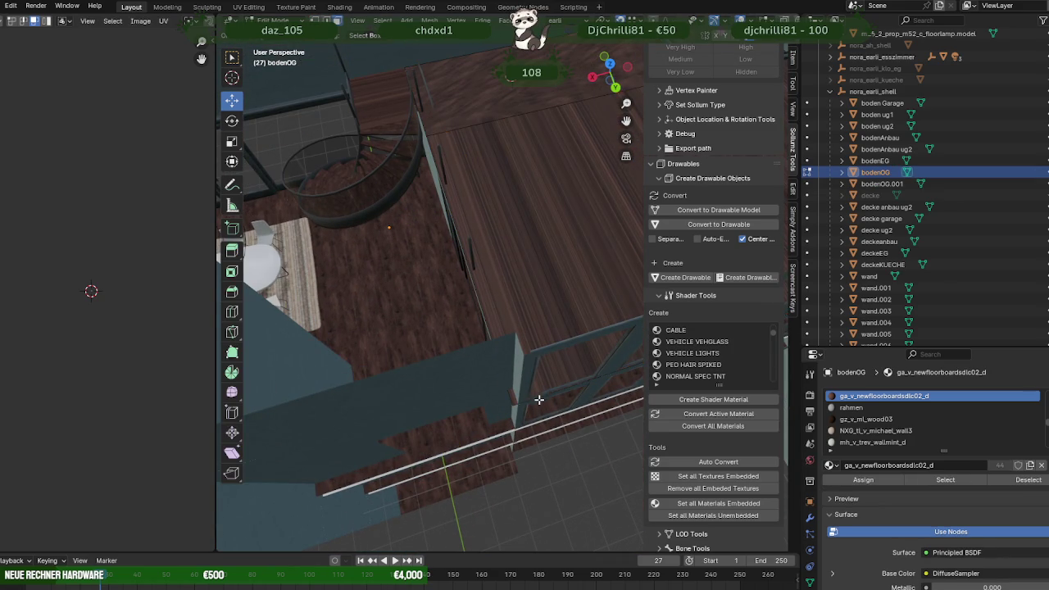
mouse_move(539, 396)
middle_down()
mouse_move(641, 255)
mouse_move(542, 211)
middle_up()
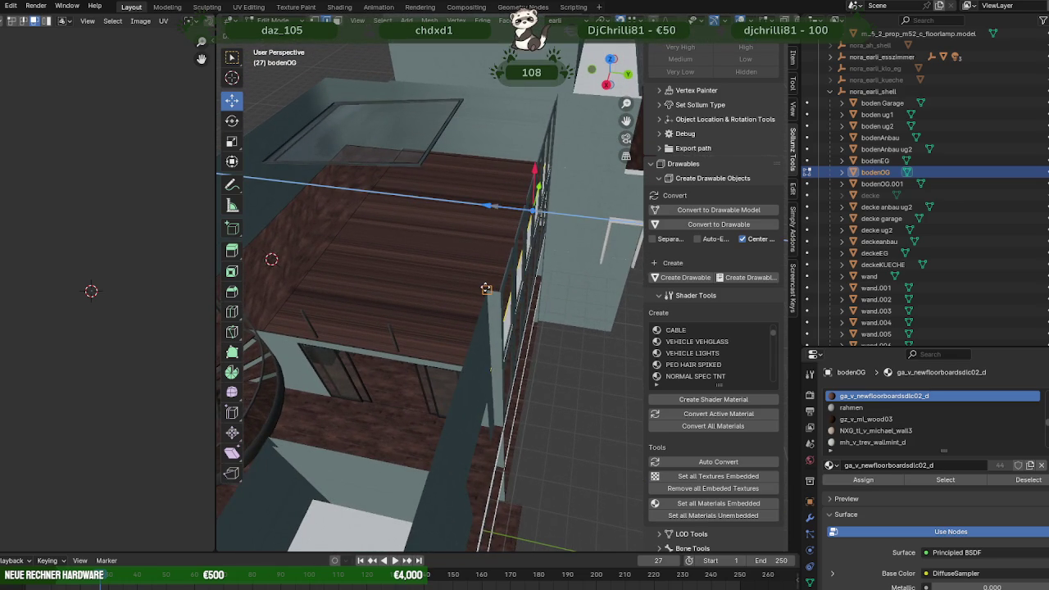
- Extrude the floor face outward and delete the stray narrow strip face
key(e)
right_click(518, 313)
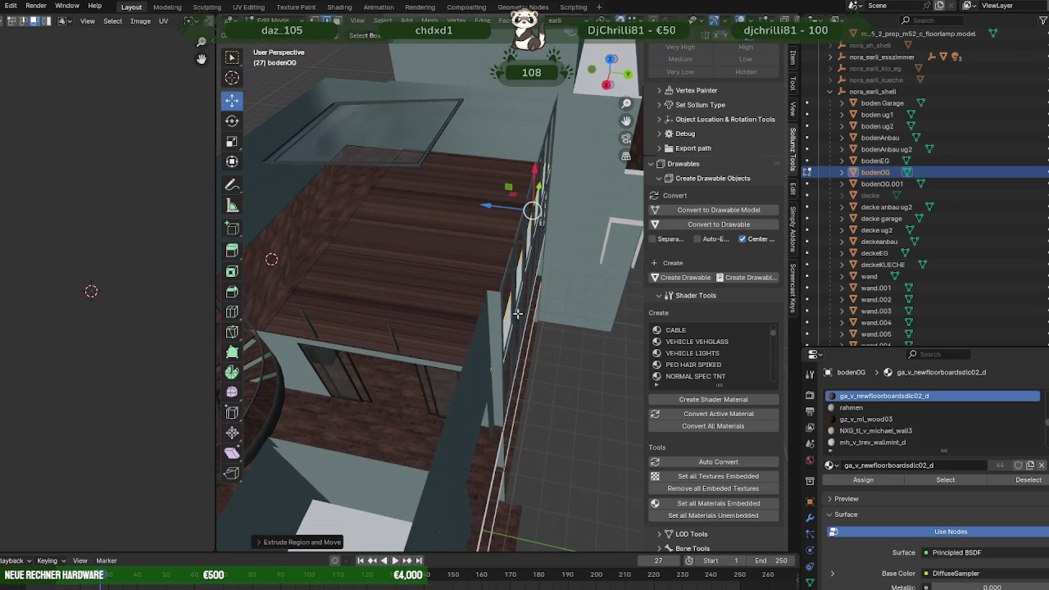
drag(540, 213, 568, 216)
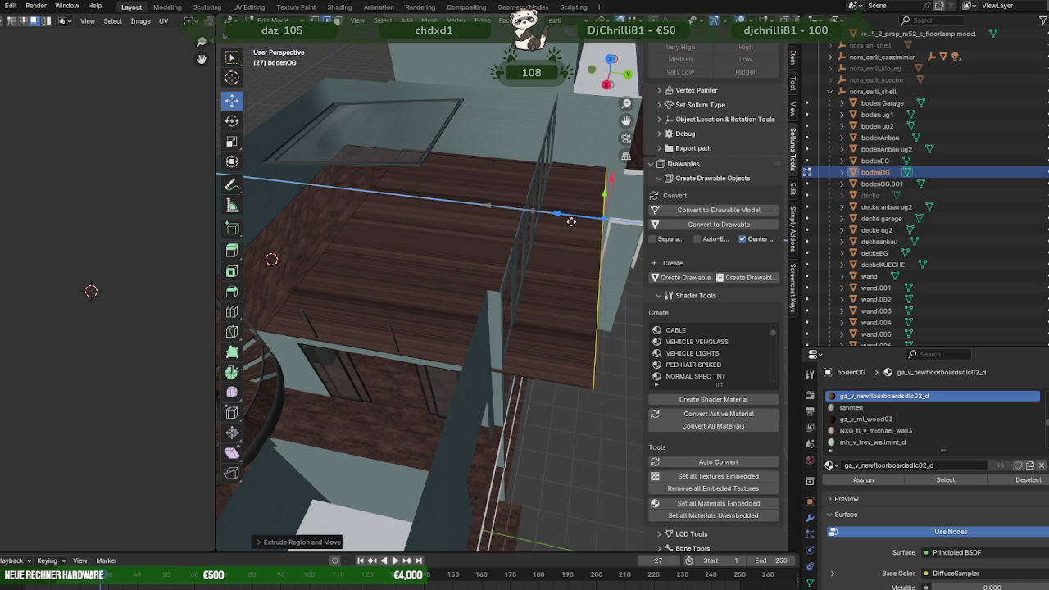
key(e)
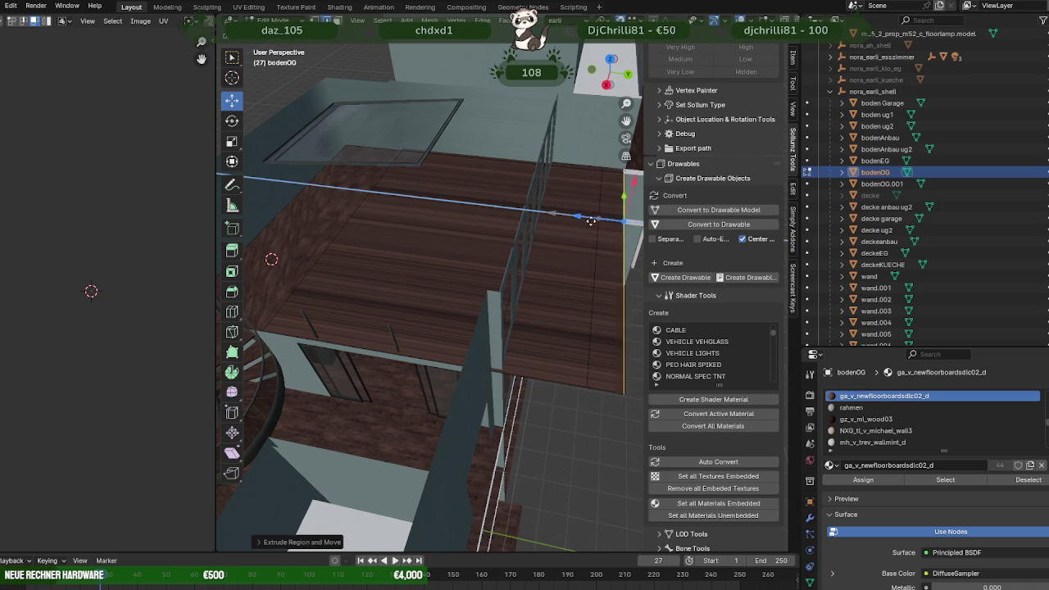
click(579, 166)
key(x)
key(f)
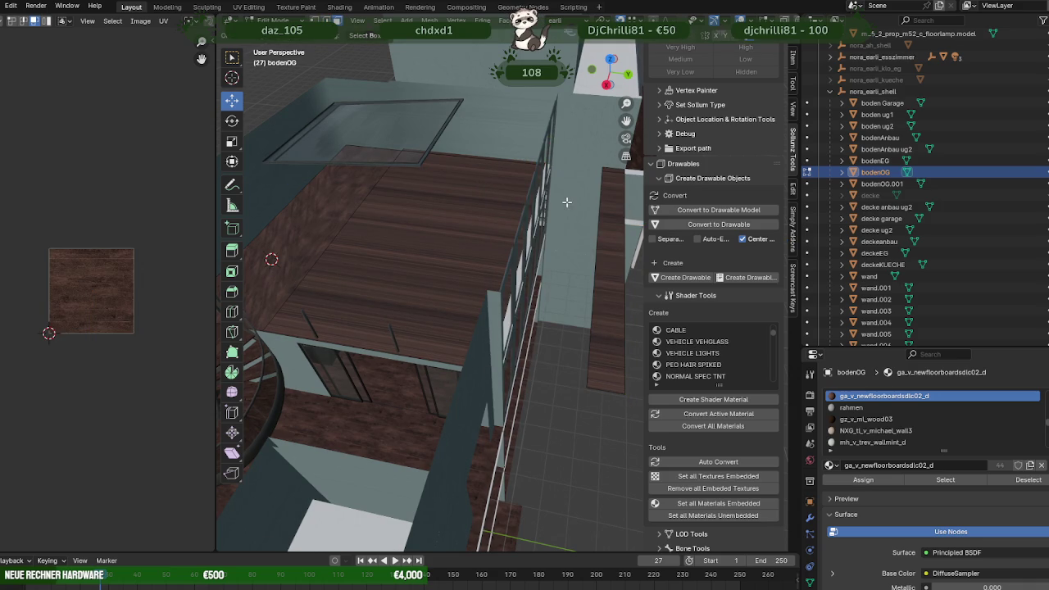
- Slide the strip's long edge out to the railing line, then leave Edit Mode
click(611, 219)
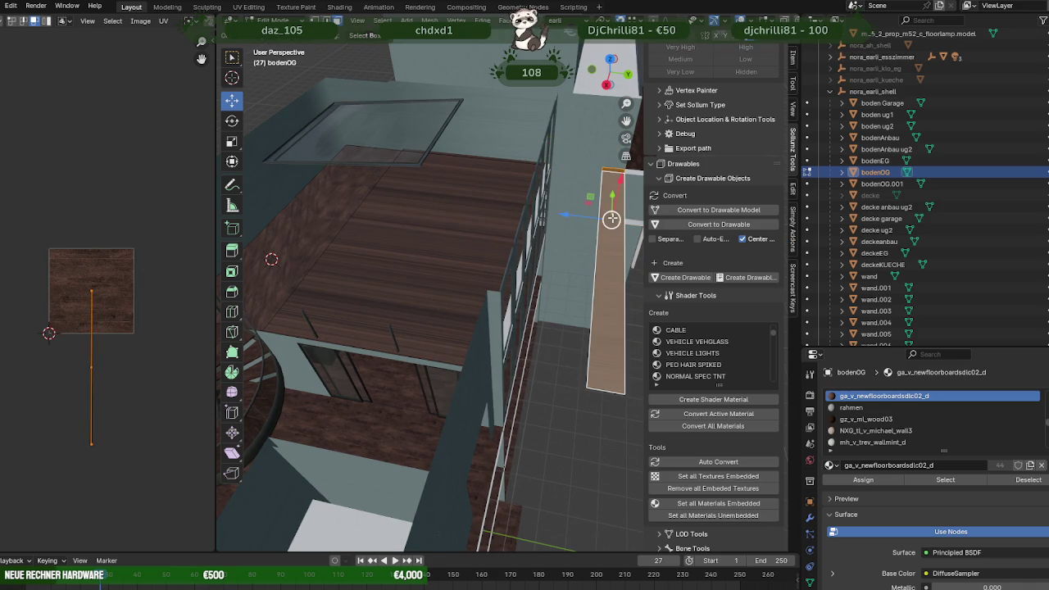
middle_drag(583, 375, 541, 388)
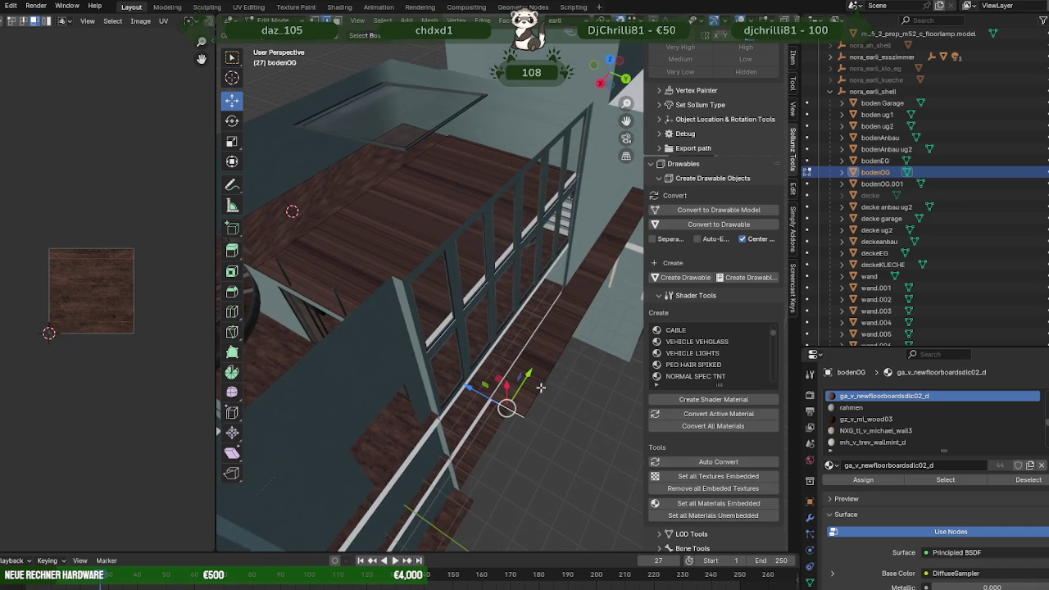
click(529, 374)
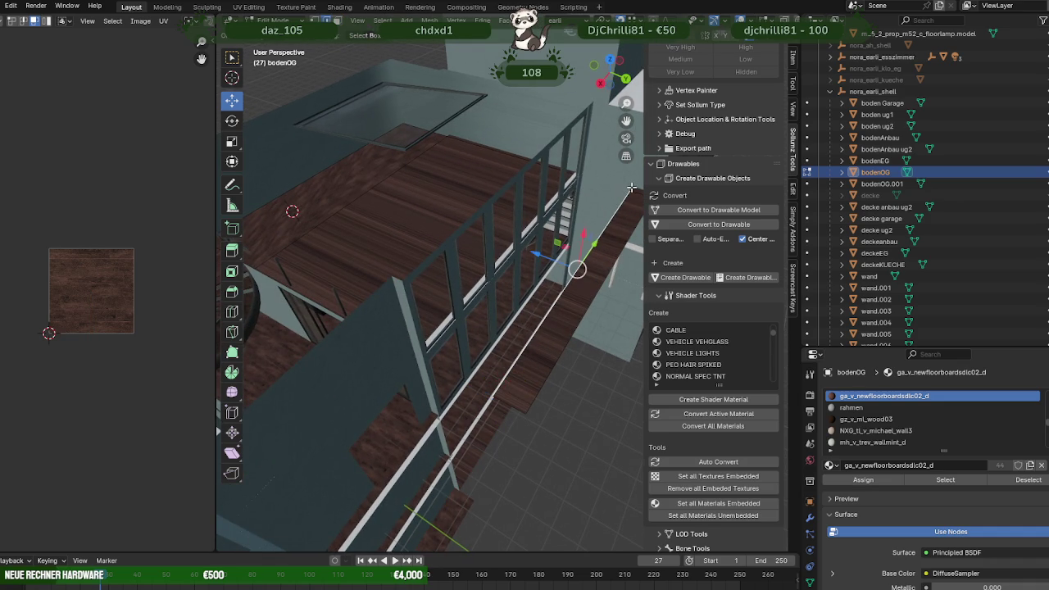
middle_drag(631, 188, 587, 181)
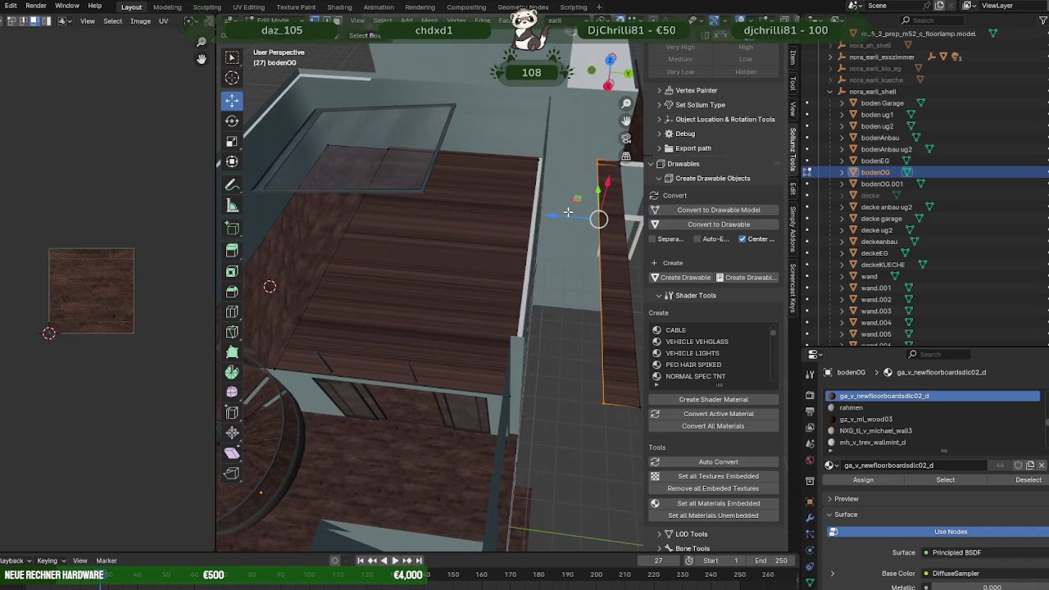
drag(549, 211, 529, 150)
mouse_move(530, 151)
middle_down()
mouse_move(539, 220)
mouse_move(581, 158)
middle_up()
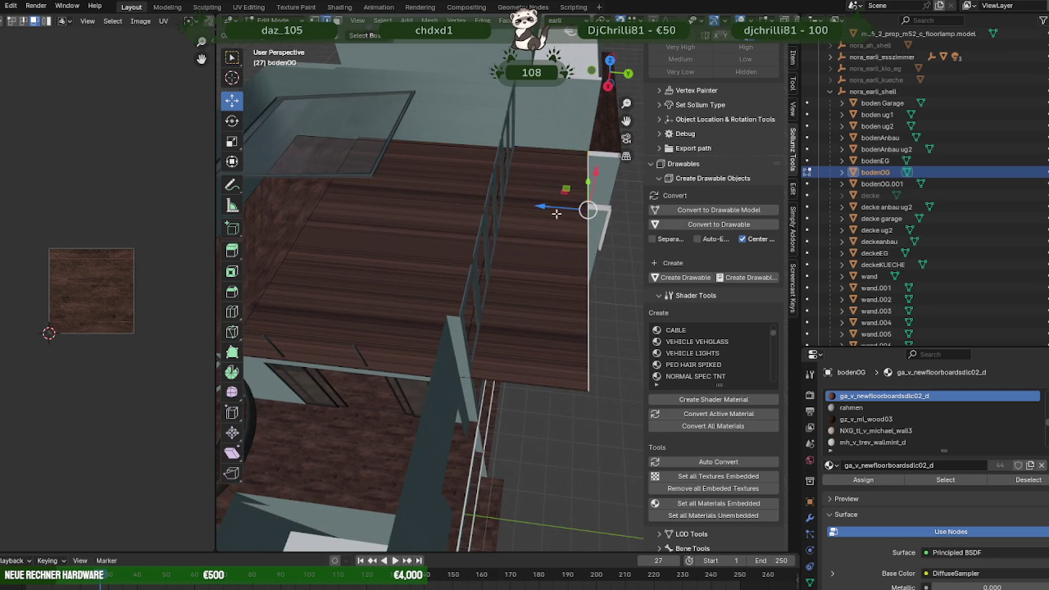
drag(548, 201, 489, 264)
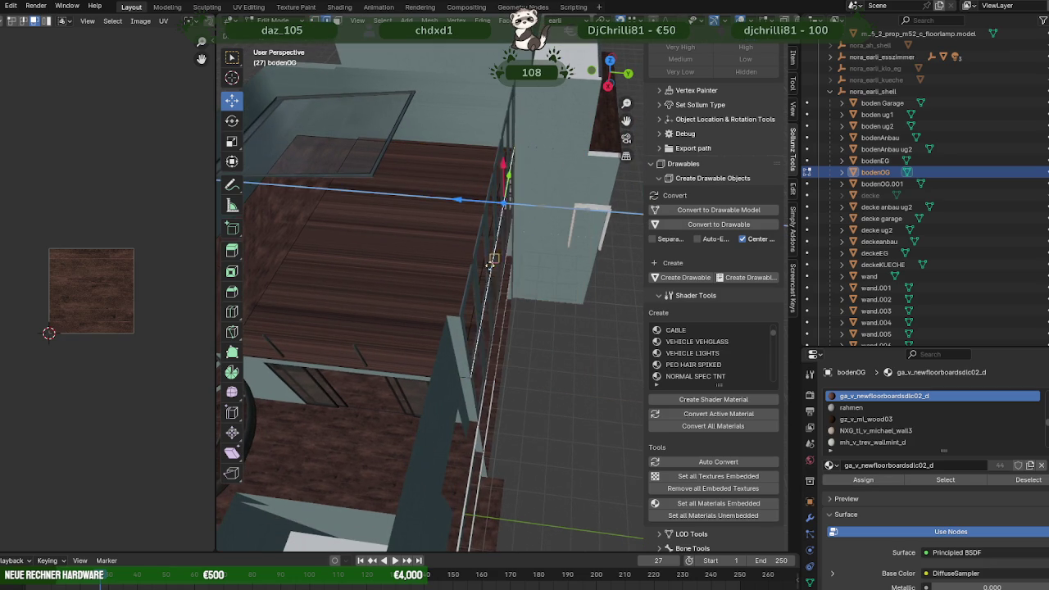
click(459, 324)
mouse_move(460, 324)
middle_down()
mouse_move(546, 331)
mouse_move(556, 316)
mouse_move(514, 287)
mouse_move(582, 297)
mouse_move(499, 293)
mouse_move(540, 278)
mouse_move(520, 268)
mouse_move(526, 249)
mouse_move(469, 269)
mouse_move(464, 286)
mouse_move(288, 295)
mouse_move(429, 290)
middle_up()
key(Tab)
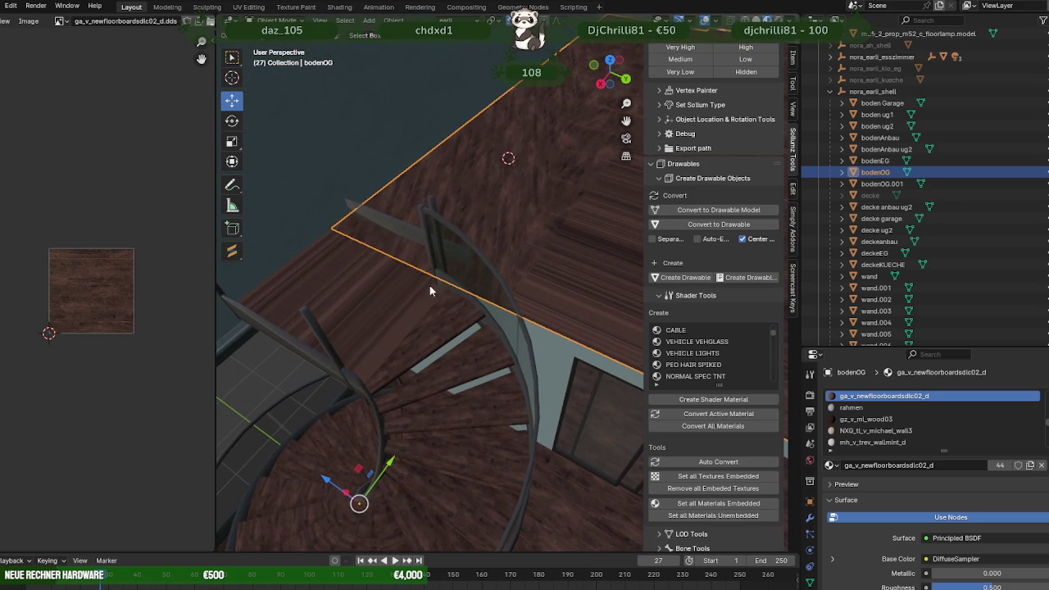
- Open the rahmen.002 board in Edit Mode and check its alignment with the black pillar
click(401, 239)
key(Tab)
middle_drag(429, 250, 426, 203)
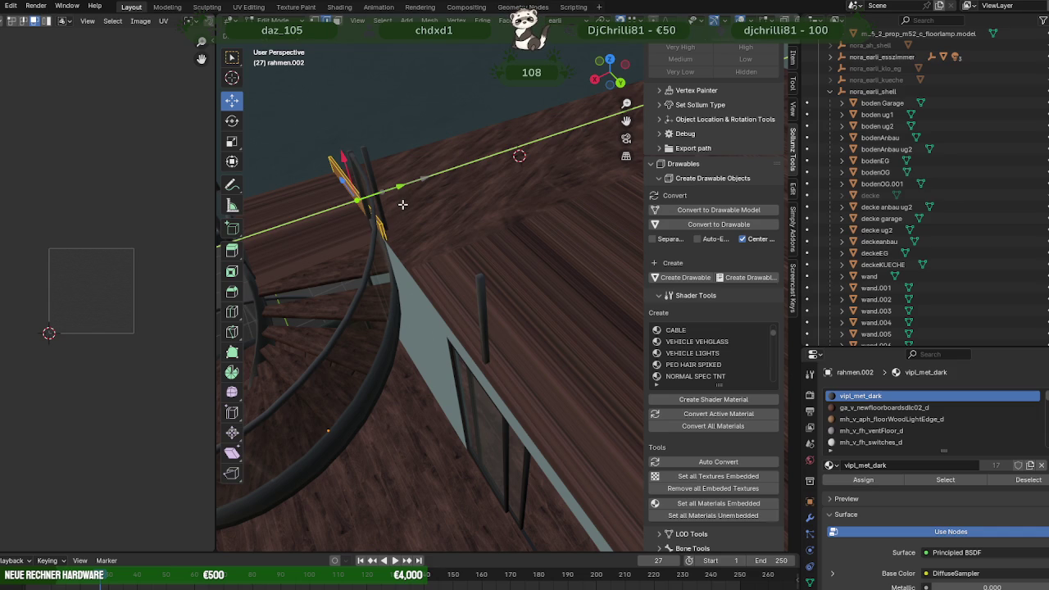
scroll(337, 165, up, 3)
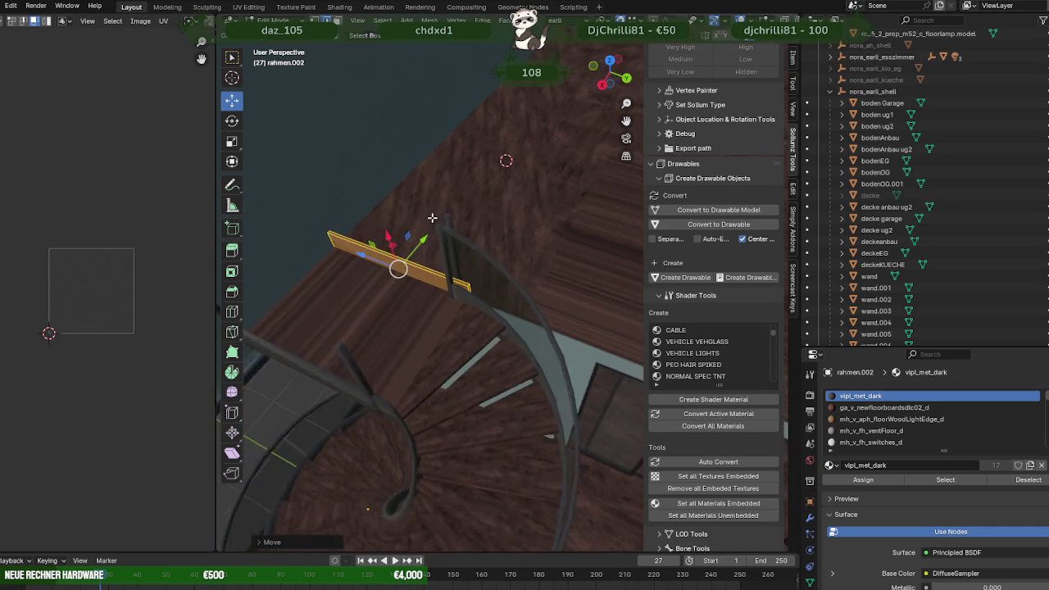
middle_drag(337, 166, 391, 259)
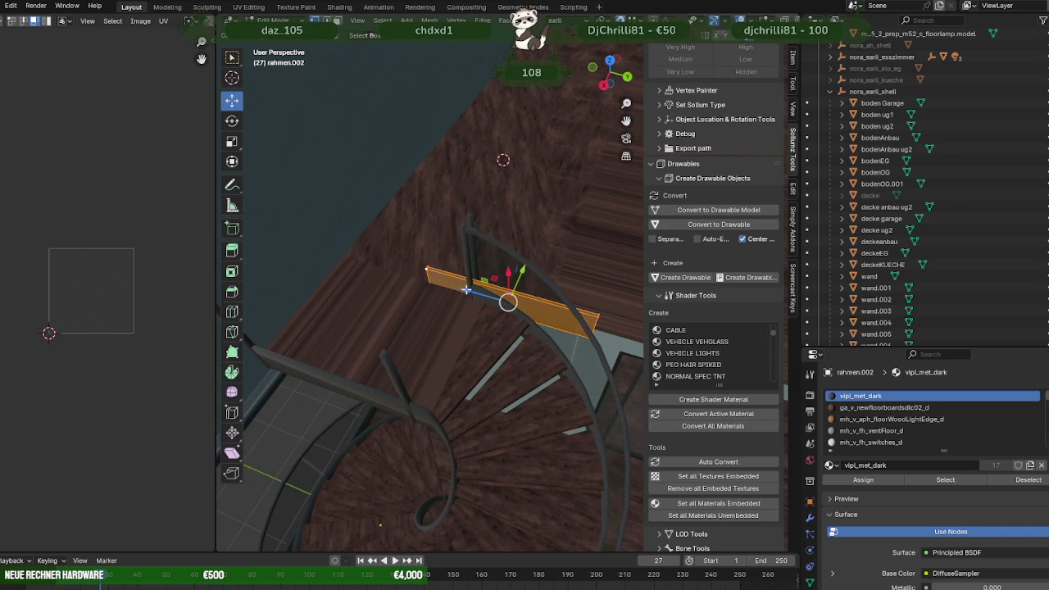
mouse_move(462, 254)
middle_down()
mouse_move(513, 273)
mouse_move(505, 258)
mouse_move(466, 276)
mouse_move(461, 260)
mouse_move(445, 262)
mouse_move(444, 218)
mouse_move(433, 237)
mouse_move(402, 242)
mouse_move(424, 231)
mouse_move(412, 234)
mouse_move(507, 277)
mouse_move(485, 257)
middle_up()
key(shift+z)
scroll(522, 276, up, 2)
key(shift+z)
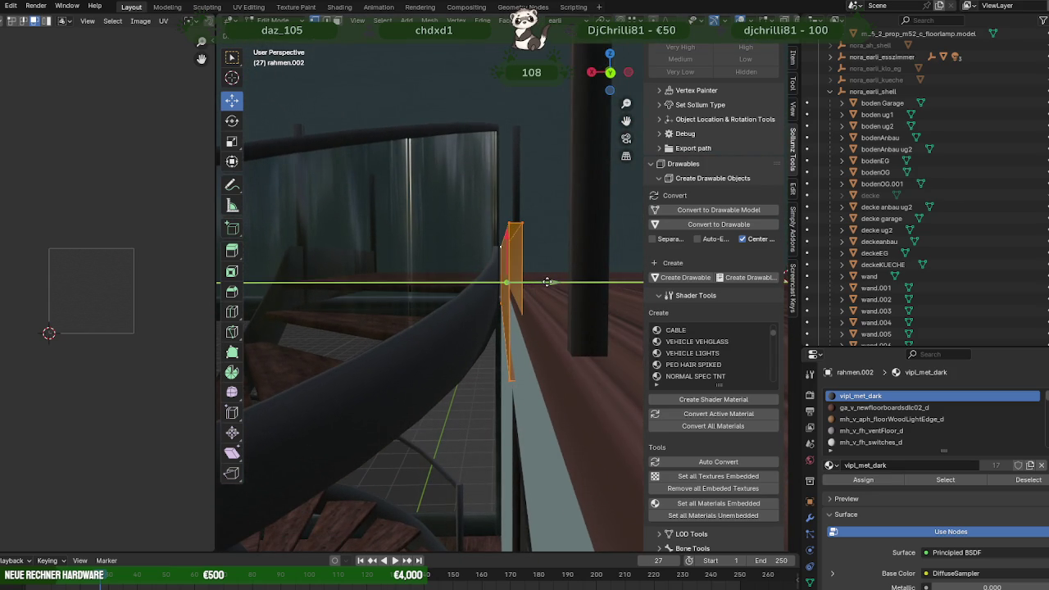
mouse_move(543, 284)
middle_down()
mouse_move(511, 286)
mouse_move(527, 276)
mouse_move(533, 234)
mouse_move(676, 198)
mouse_move(774, 257)
mouse_move(785, 237)
mouse_move(598, 348)
mouse_move(533, 320)
mouse_move(539, 309)
mouse_move(549, 313)
mouse_move(484, 320)
mouse_move(312, 266)
middle_up()
key(shift+z)
key(shift+z)
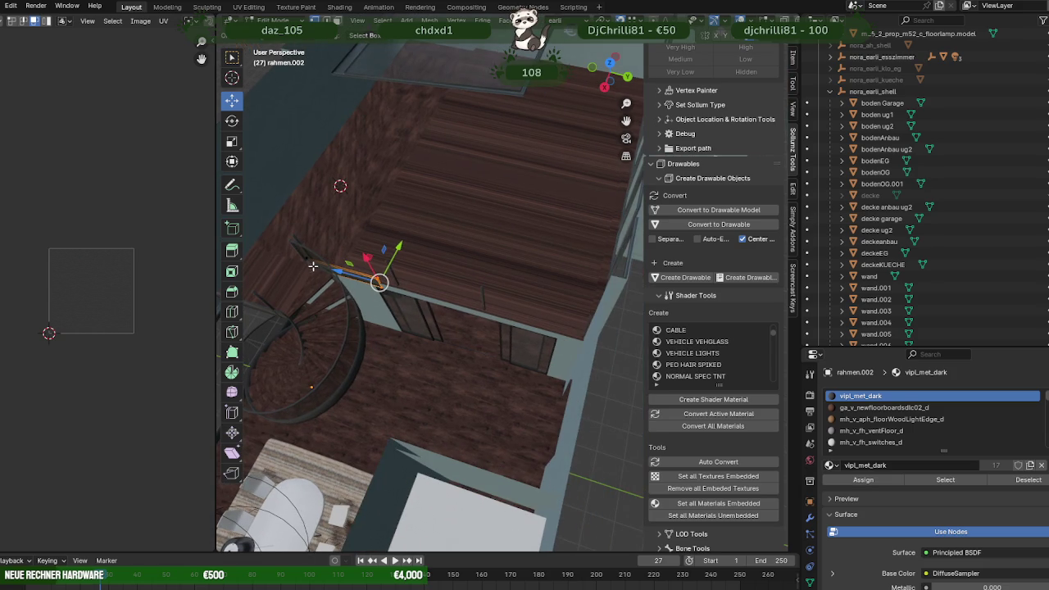
mouse_move(582, 304)
middle_down()
mouse_move(595, 297)
mouse_move(505, 281)
mouse_move(561, 300)
middle_up()
- Open the rahmen.001 railing posts in Edit Mode and view them in wireframe
click(565, 258)
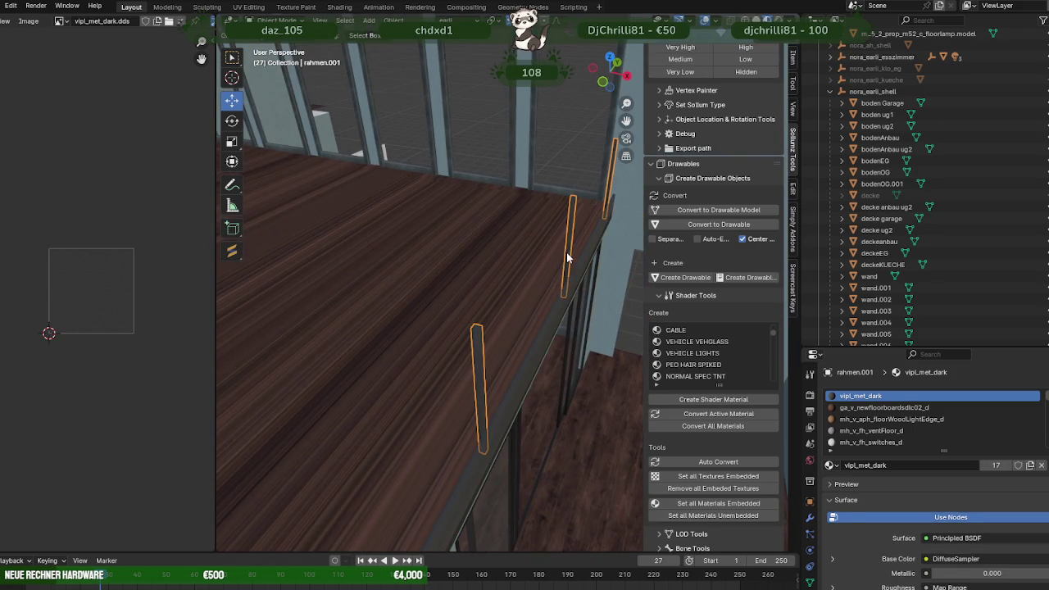
key(Tab)
mouse_move(533, 459)
middle_down()
mouse_move(511, 407)
mouse_move(546, 462)
middle_up()
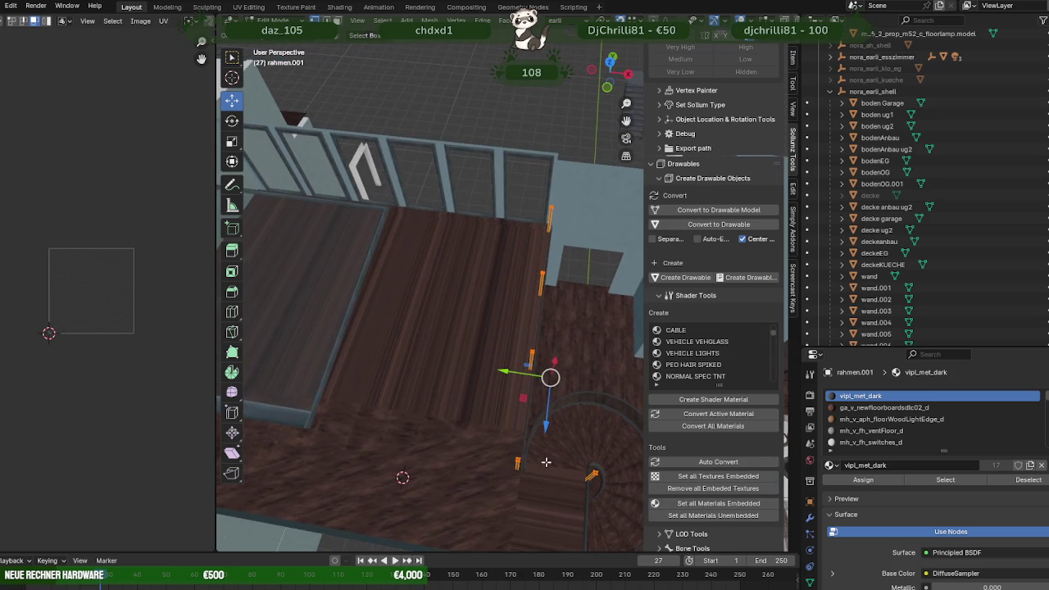
key(shift+z)
scroll(550, 468, down, 4)
scroll(565, 487, down, 1)
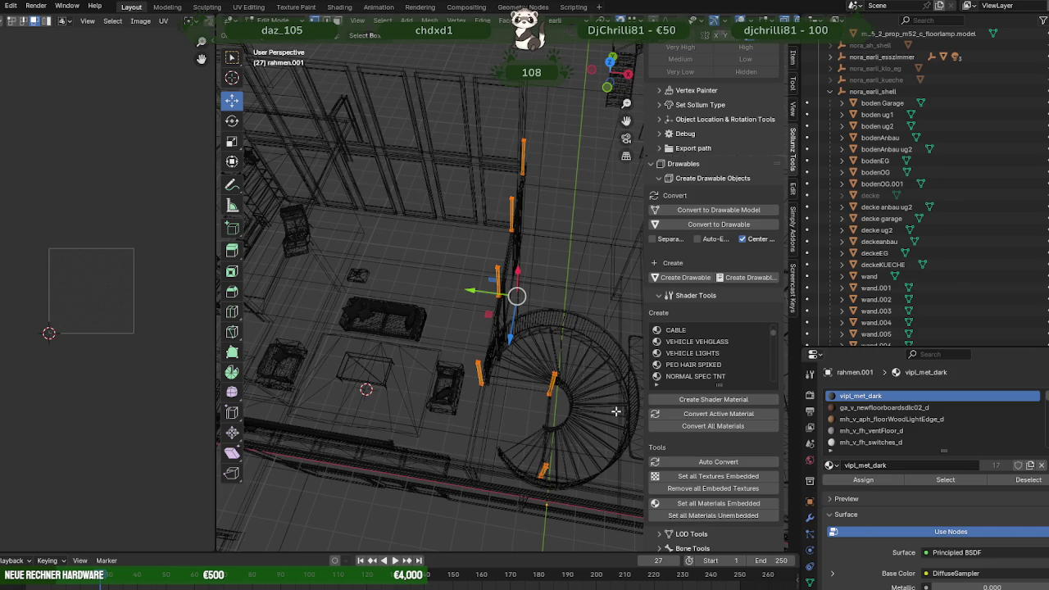
- Orbit and zoom to a low angle across the floor near the stairwell
middle_drag(573, 385, 550, 397)
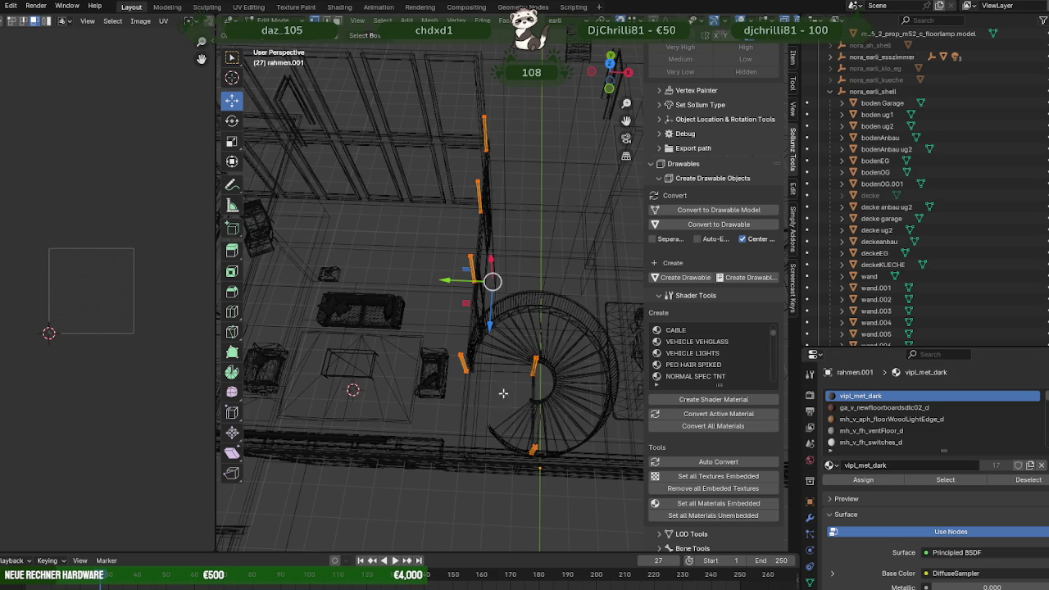
middle_drag(504, 393, 495, 374)
middle_drag(554, 402, 508, 368)
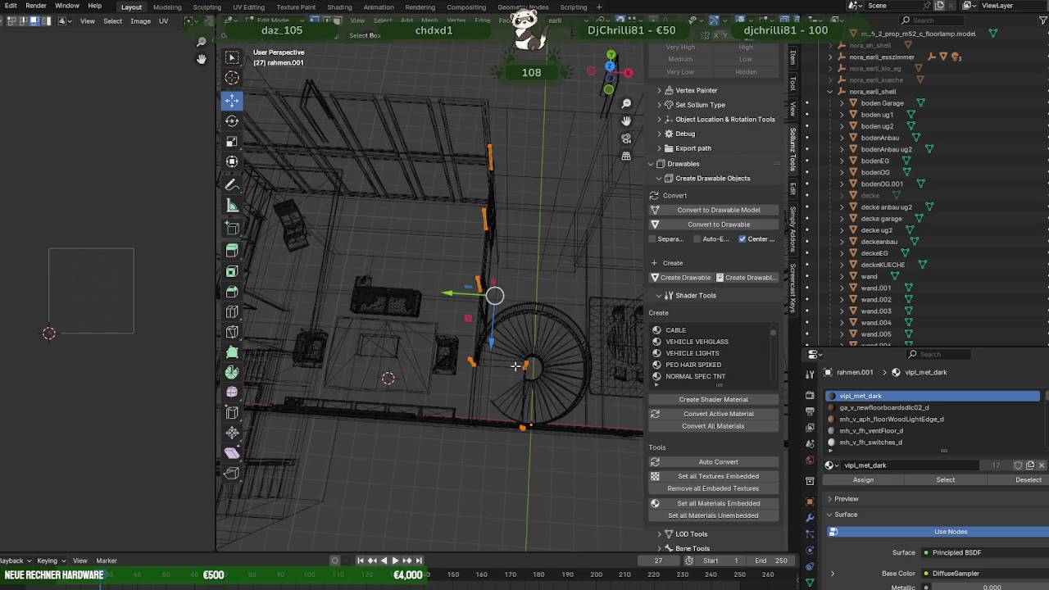
scroll(514, 390, up, 3)
scroll(488, 382, up, 2)
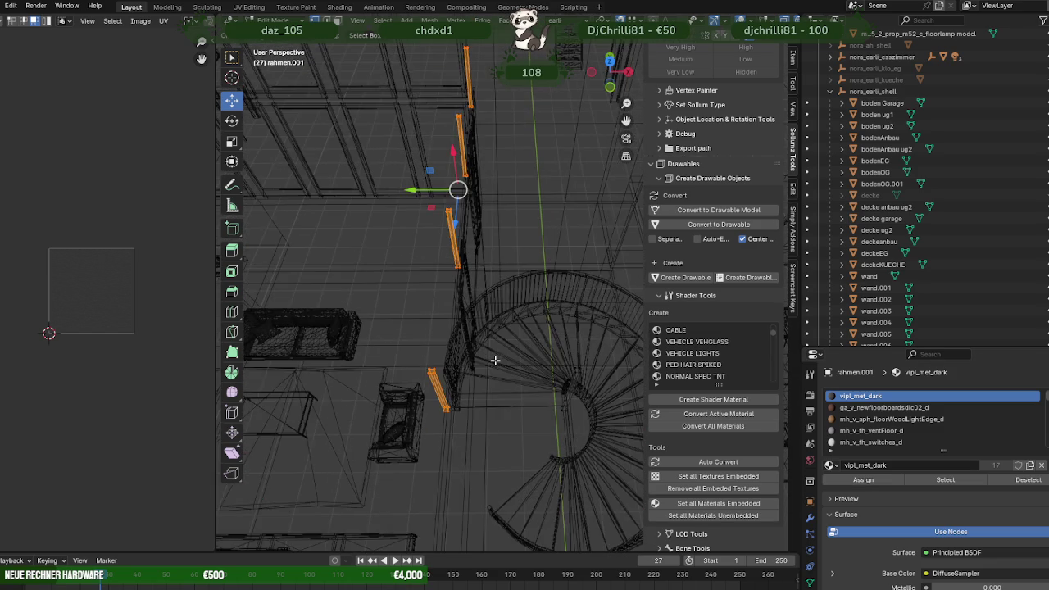
- Switch to solid textured shading and orbit close to the orange post and railing
key(shift+z)
middle_drag(495, 362, 494, 363)
middle_drag(487, 400, 490, 330)
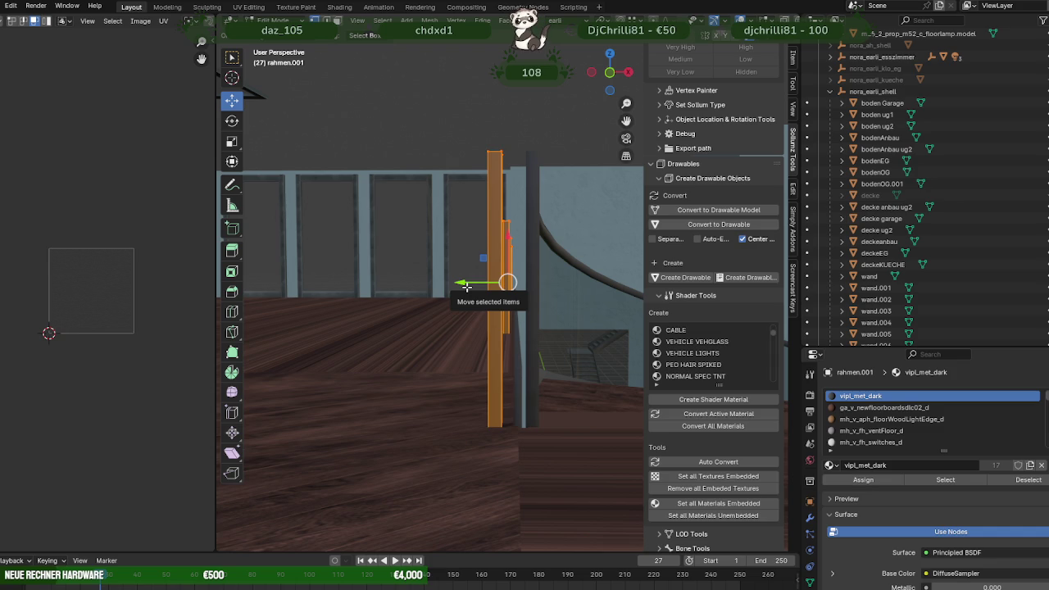
mouse_move(475, 290)
middle_down()
mouse_move(438, 230)
mouse_move(368, 290)
mouse_move(483, 294)
mouse_move(391, 241)
mouse_move(363, 271)
mouse_move(418, 316)
mouse_move(468, 224)
mouse_move(398, 227)
mouse_move(437, 253)
mouse_move(327, 229)
mouse_move(484, 270)
mouse_move(437, 288)
mouse_move(447, 274)
mouse_move(549, 288)
mouse_move(595, 267)
mouse_move(457, 230)
middle_up()
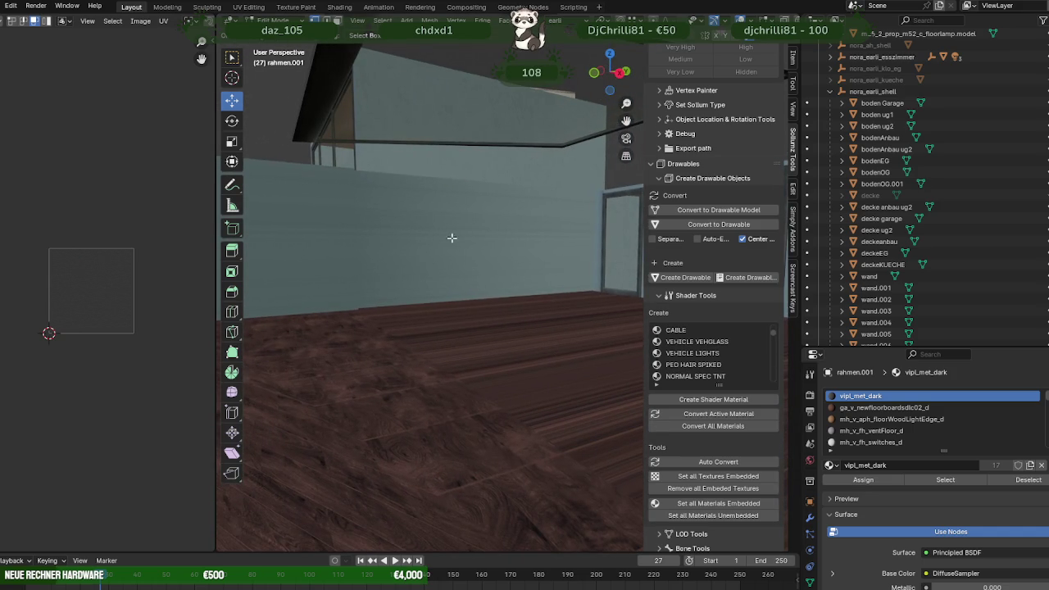
- Orbit past the glass railing, wall and window frame to the spiral stairs' orange posts
mouse_move(424, 248)
middle_down()
mouse_move(494, 286)
mouse_move(536, 290)
mouse_move(395, 268)
mouse_move(497, 291)
middle_up()
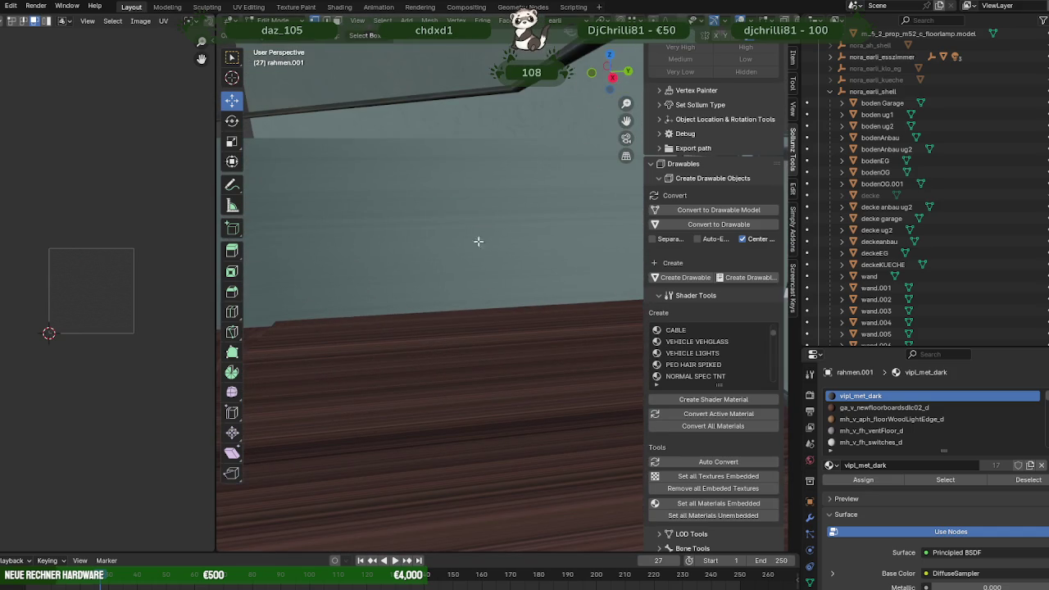
mouse_move(442, 262)
middle_down()
mouse_move(541, 243)
mouse_move(496, 284)
mouse_move(369, 290)
mouse_move(472, 287)
mouse_move(571, 229)
middle_up()
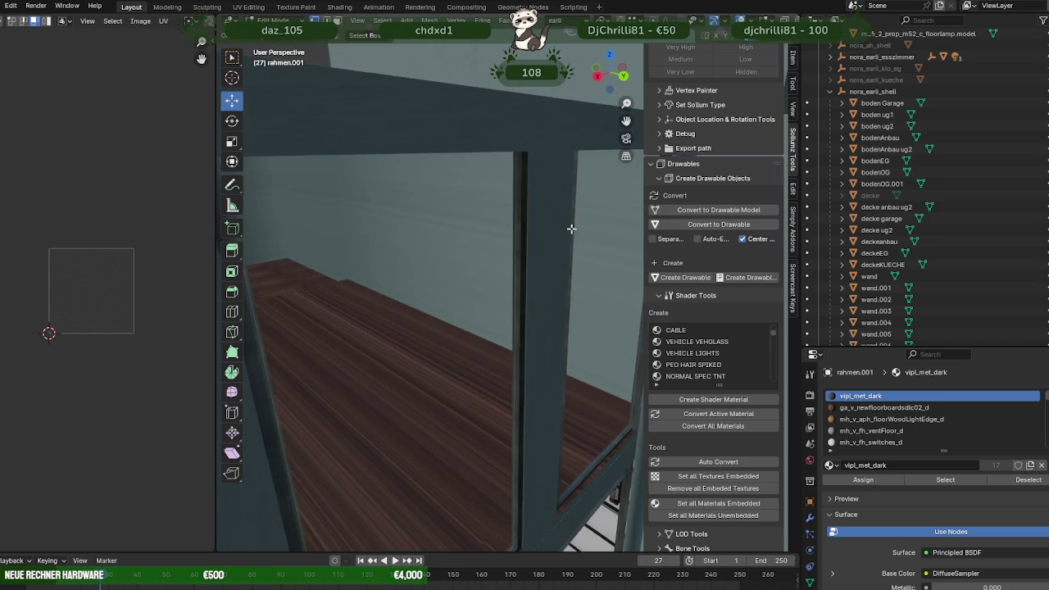
mouse_move(449, 276)
middle_down()
mouse_move(433, 269)
mouse_move(533, 297)
mouse_move(421, 297)
mouse_move(396, 321)
mouse_move(410, 335)
mouse_move(497, 338)
mouse_move(410, 339)
mouse_move(501, 346)
mouse_move(447, 359)
middle_up()
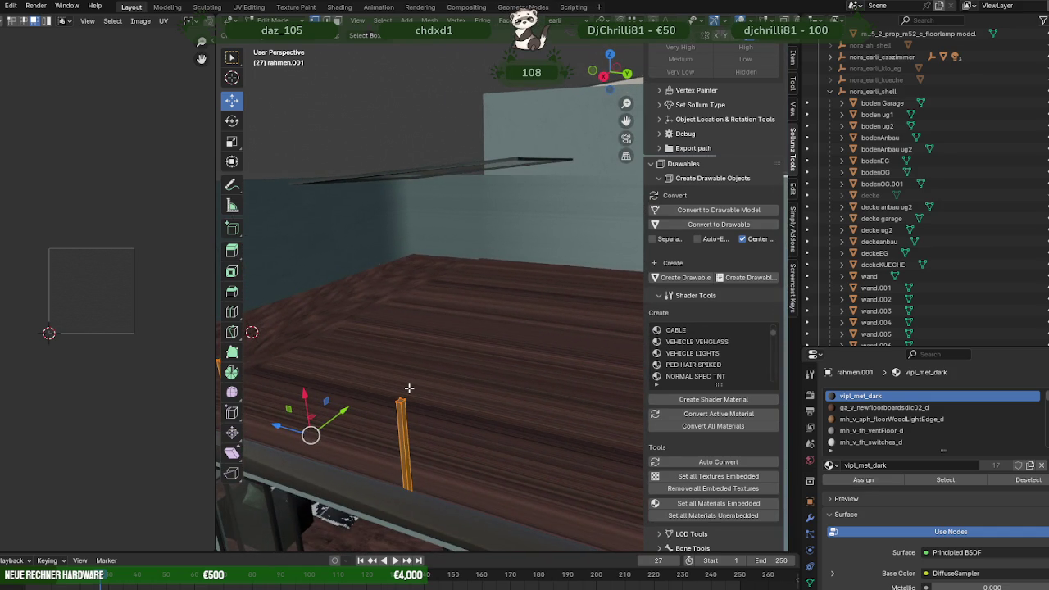
mouse_move(409, 387)
middle_down()
mouse_move(305, 401)
mouse_move(483, 325)
middle_up()
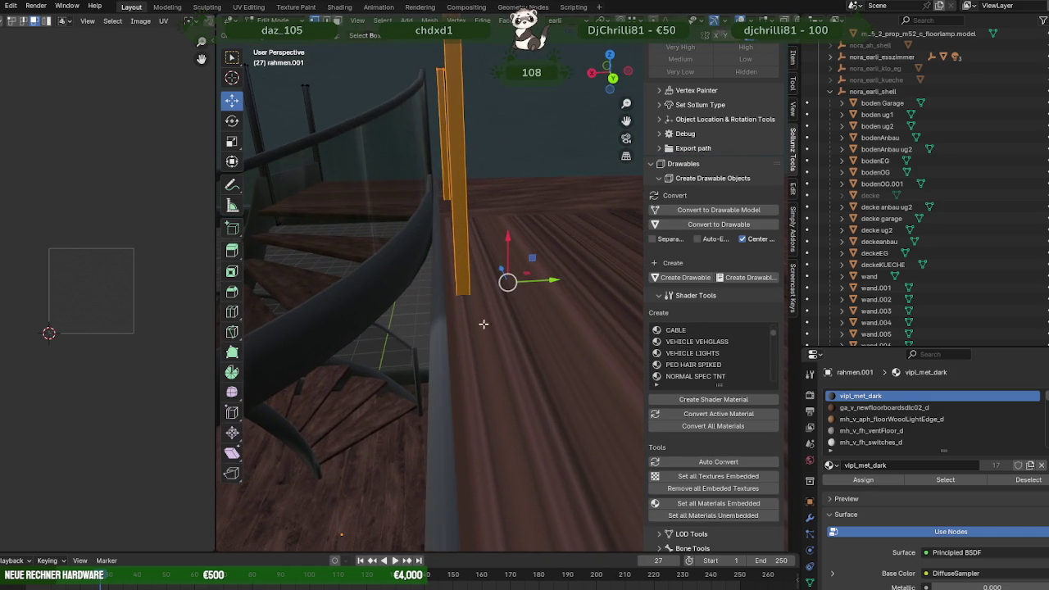
- Slide the orange post along Y to the floor edge, check it, then show wireframe
mouse_move(545, 279)
mouse_down()
mouse_move(475, 278)
mouse_move(499, 286)
mouse_move(466, 302)
mouse_up()
mouse_move(431, 293)
middle_down()
mouse_move(449, 297)
mouse_move(492, 344)
mouse_move(456, 320)
mouse_move(538, 362)
mouse_move(433, 351)
mouse_move(304, 297)
mouse_move(622, 368)
mouse_move(529, 363)
mouse_move(515, 351)
middle_up()
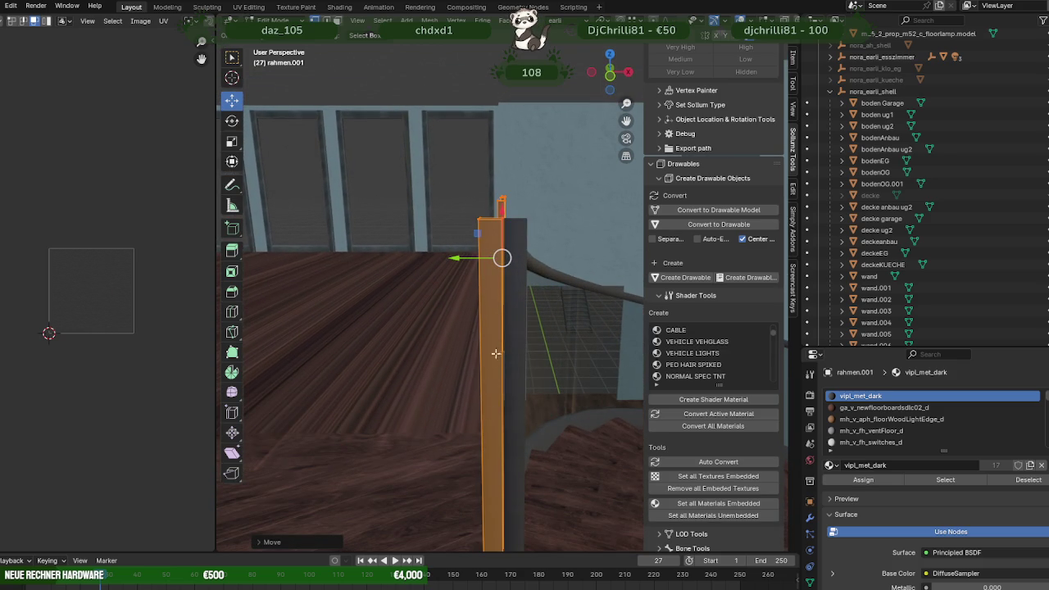
mouse_move(455, 381)
middle_down()
mouse_move(489, 421)
mouse_move(603, 381)
mouse_move(461, 375)
mouse_move(456, 402)
mouse_move(499, 423)
mouse_move(417, 376)
mouse_move(440, 444)
mouse_move(435, 430)
middle_up()
key(shift+z)
- Hide the orange posts near the stairs and pick a vertex on the rahmen frame
drag(483, 314, 589, 495)
key(Delete)
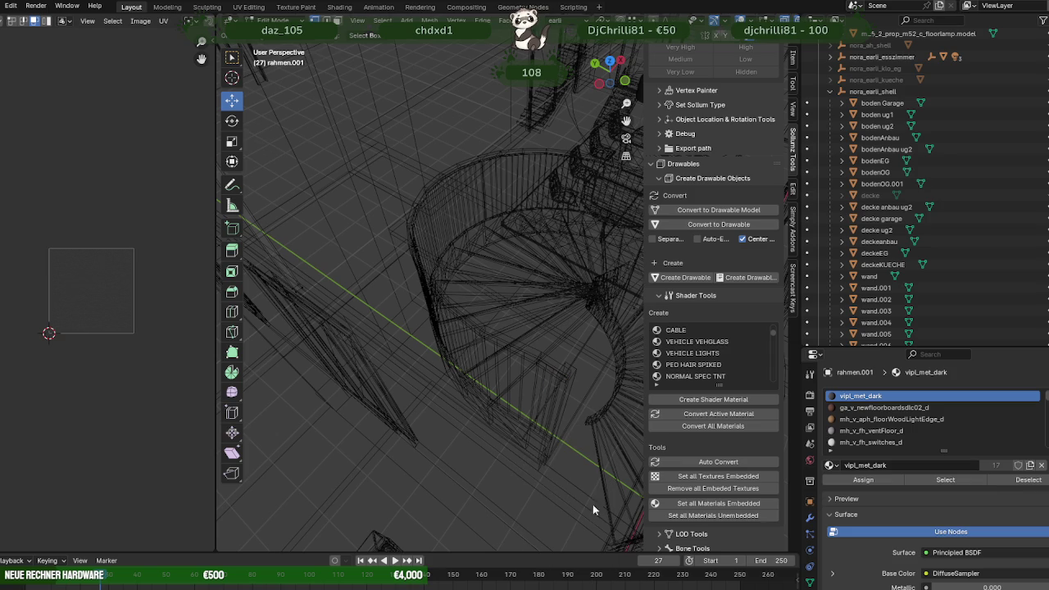
click(558, 380)
key(Tab)
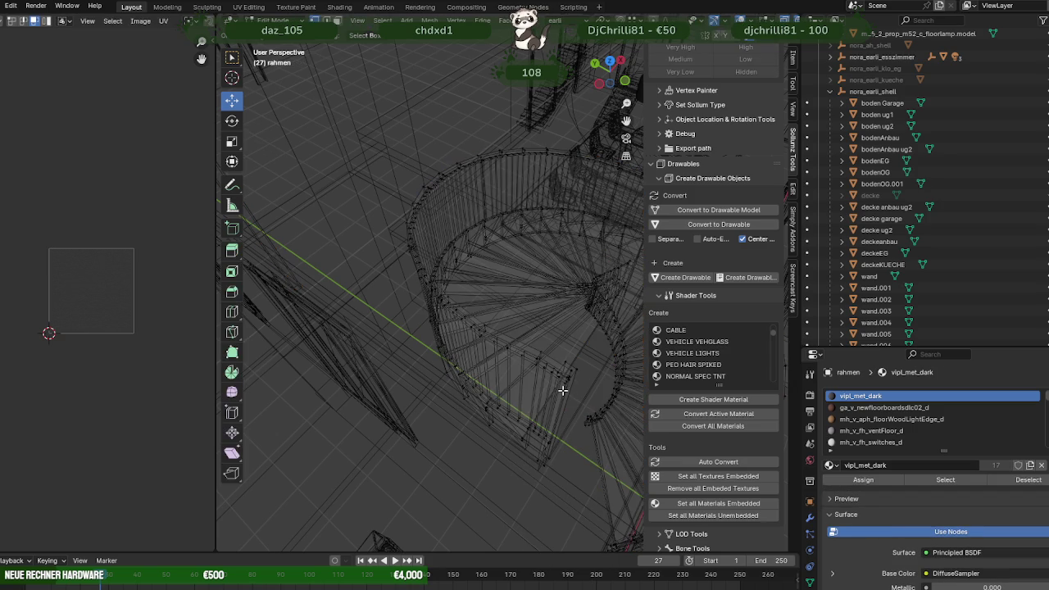
click(562, 390)
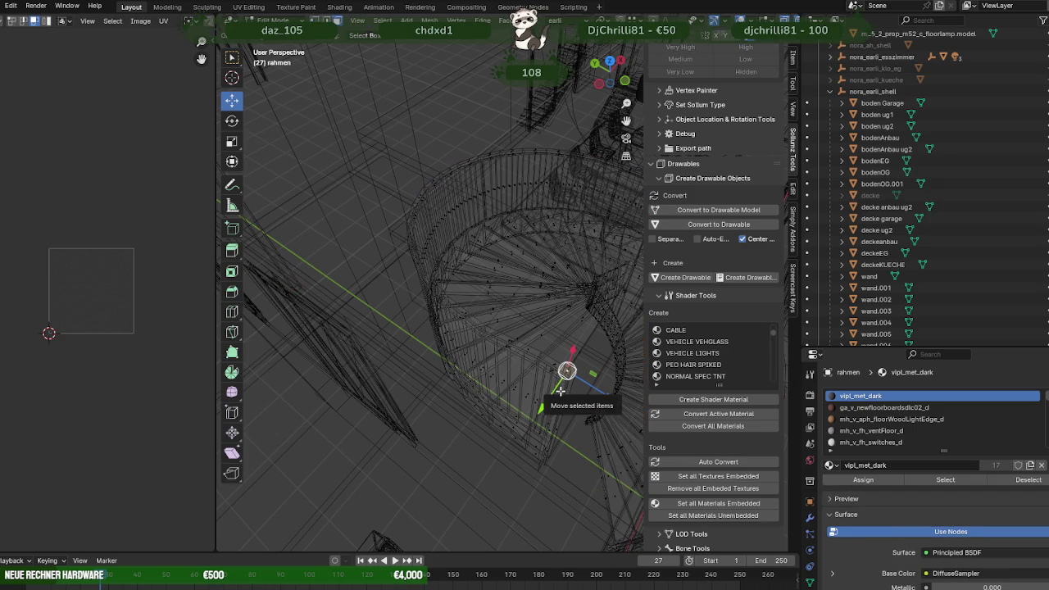
- Select the linked stair-foot post, slide it along Y to the floor edge, exit Edit Mode
key(shift+z)
key(ctrl+l)
middle_drag(587, 449, 508, 398)
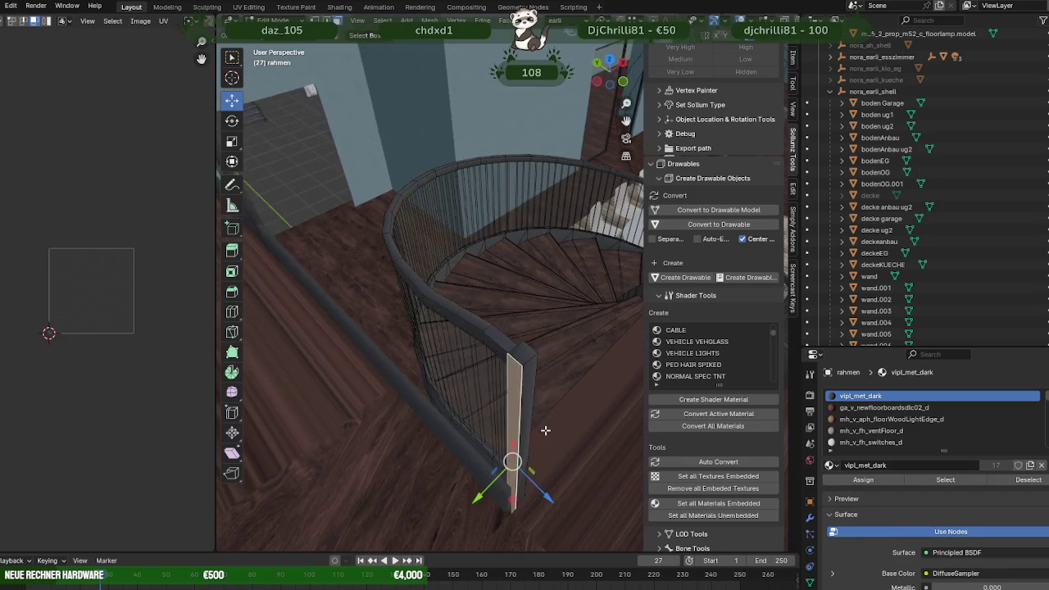
middle_drag(519, 350, 415, 375)
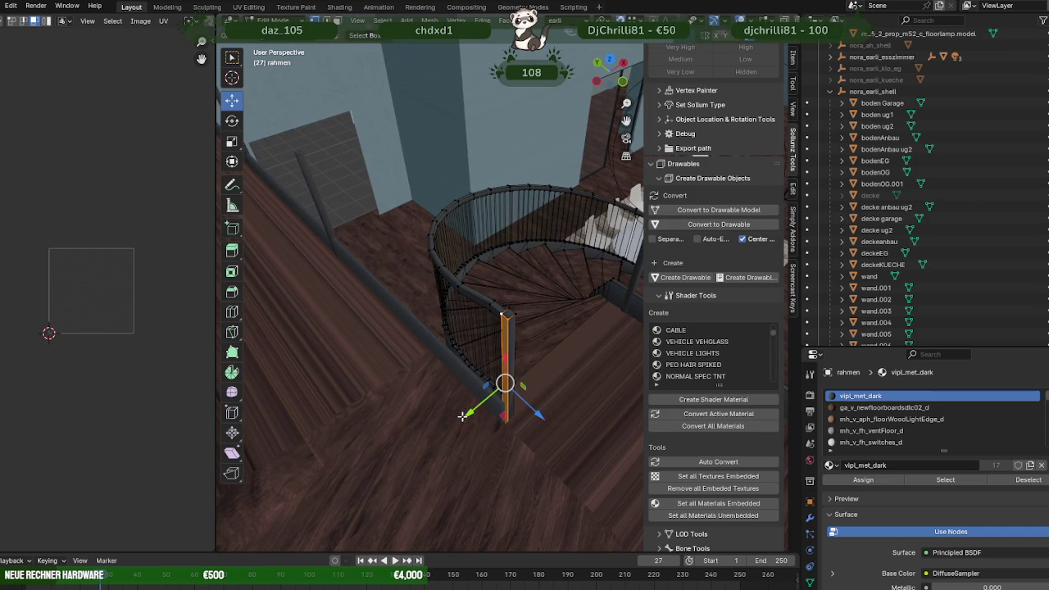
drag(462, 415, 282, 158)
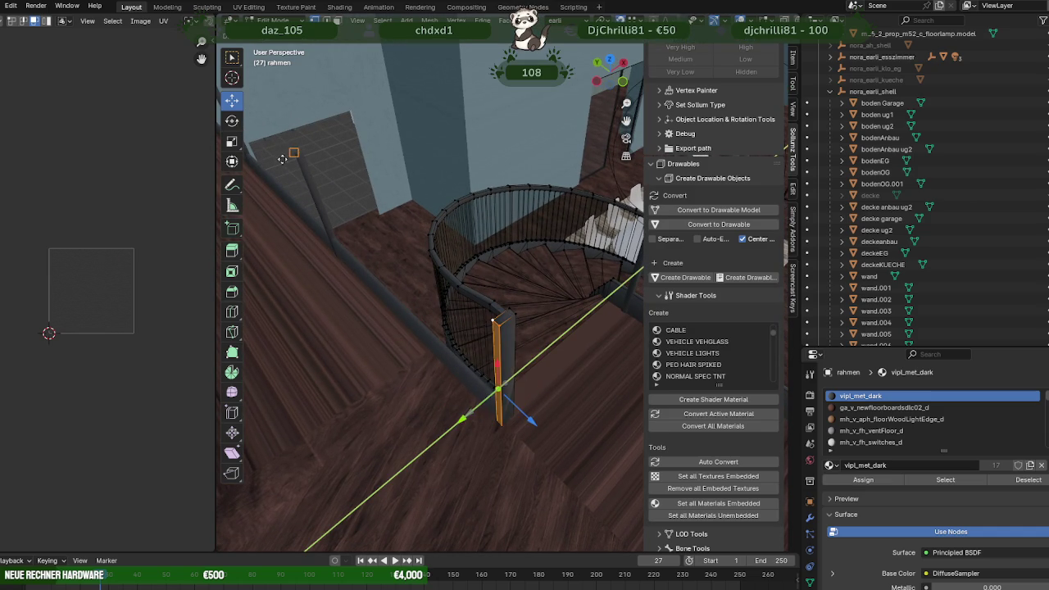
middle_drag(289, 150, 342, 227)
key(Tab)
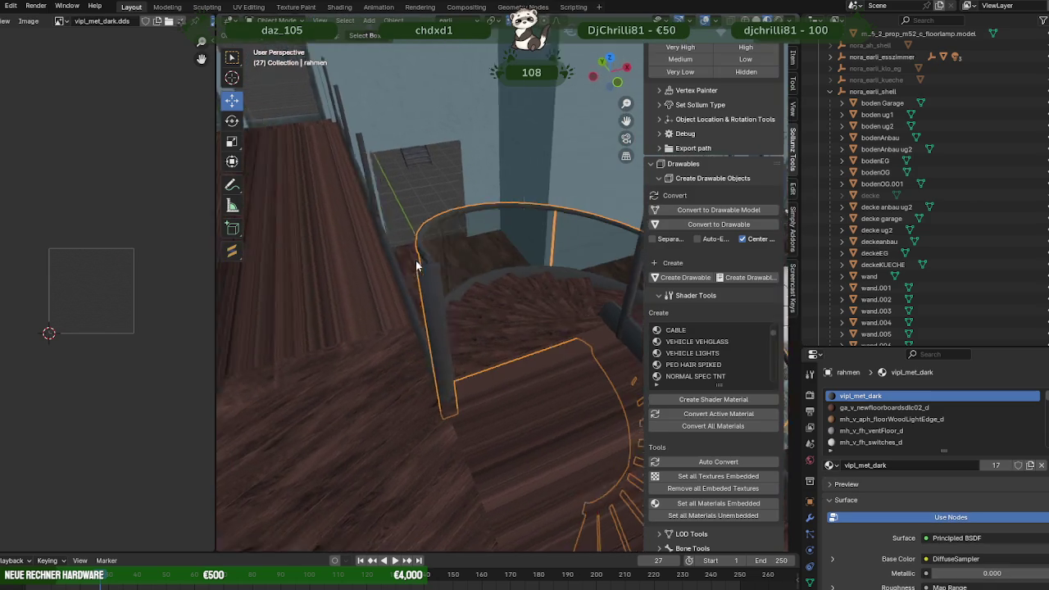
- Isolate the spiral railing in local view and orbit to check its end at the floor
key(KP_Divide)
mouse_move(417, 236)
middle_down()
mouse_move(579, 221)
mouse_move(631, 243)
middle_up()
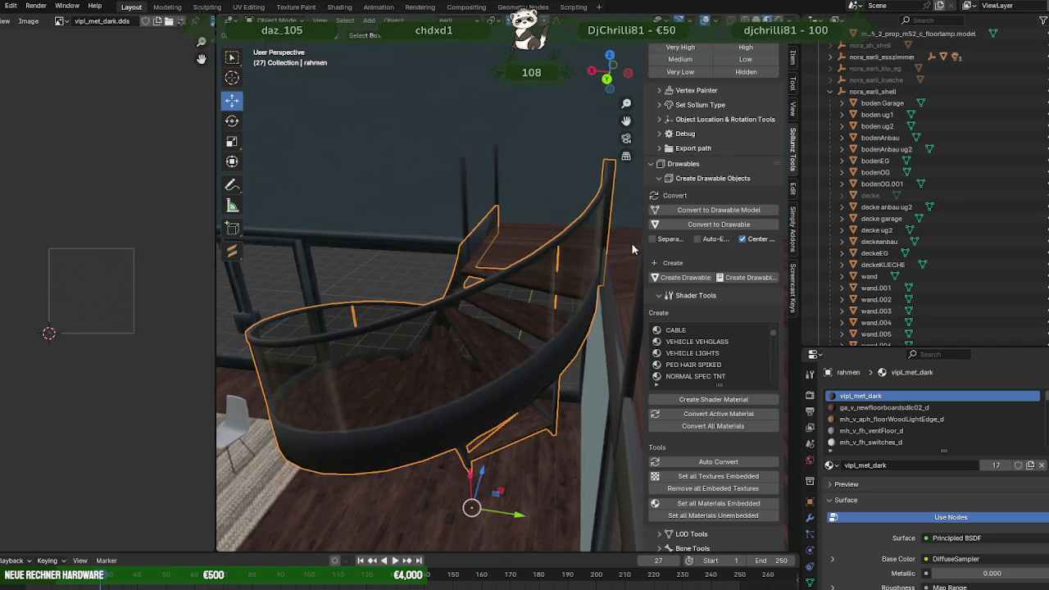
mouse_move(527, 290)
middle_down()
mouse_move(510, 300)
mouse_move(589, 329)
mouse_move(523, 316)
mouse_move(562, 324)
mouse_move(577, 282)
mouse_move(593, 280)
mouse_move(530, 286)
mouse_move(470, 310)
mouse_move(509, 339)
mouse_move(598, 370)
mouse_move(480, 311)
mouse_move(584, 297)
mouse_move(526, 310)
mouse_move(523, 282)
mouse_move(497, 297)
mouse_move(445, 286)
mouse_move(437, 276)
mouse_move(456, 246)
mouse_move(496, 235)
mouse_move(483, 229)
mouse_move(431, 295)
mouse_move(335, 292)
mouse_move(417, 286)
mouse_move(431, 335)
mouse_move(417, 409)
mouse_move(410, 407)
middle_up()
scroll(590, 329, up, 3)
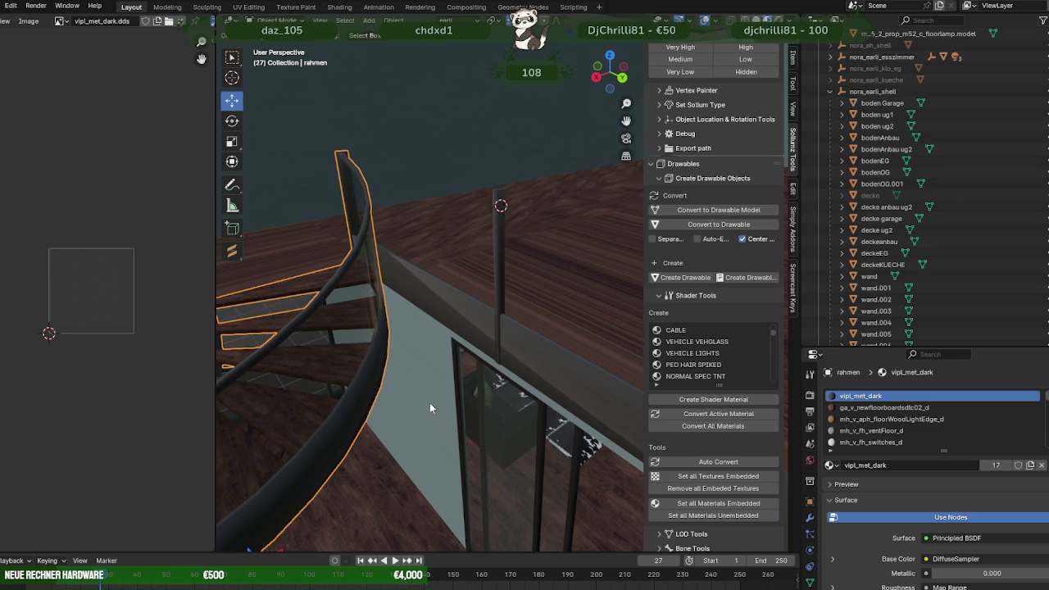
mouse_move(416, 276)
middle_down()
mouse_move(478, 330)
mouse_move(459, 277)
middle_up()
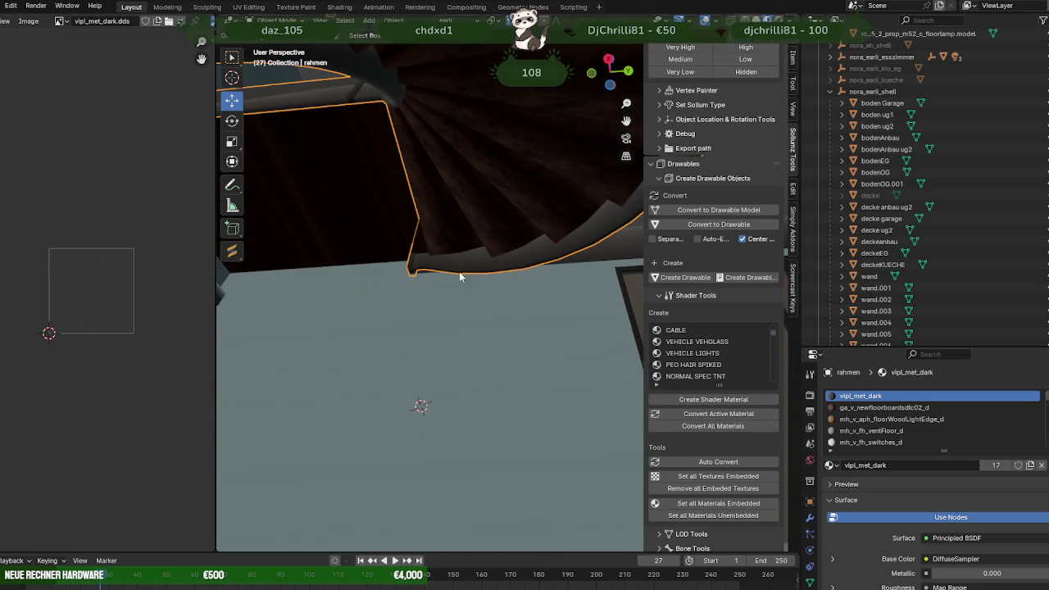
- Enter Edit Mode on rahmen.002 and turn on X-ray see-through display
key(Tab)
mouse_move(603, 263)
middle_down()
mouse_move(584, 334)
mouse_move(565, 344)
mouse_move(551, 350)
mouse_move(513, 326)
mouse_move(504, 304)
middle_up()
key(alt+z)
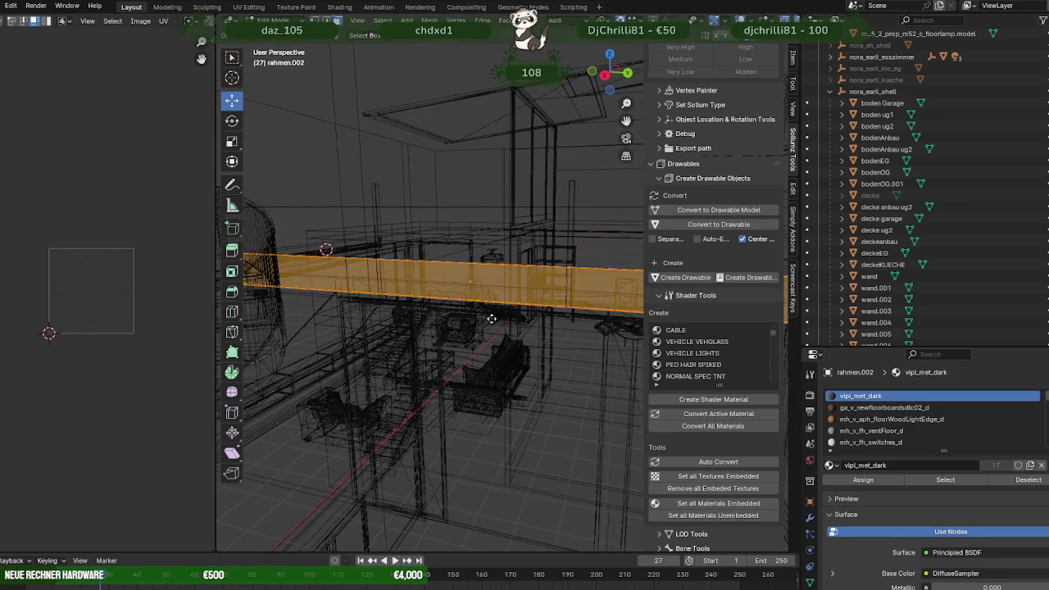
- Duplicate the selected trim faces, slide the copy along X, and separate it by selection
key(shift+d)
right_click(493, 326)
drag(468, 247, 477, 331)
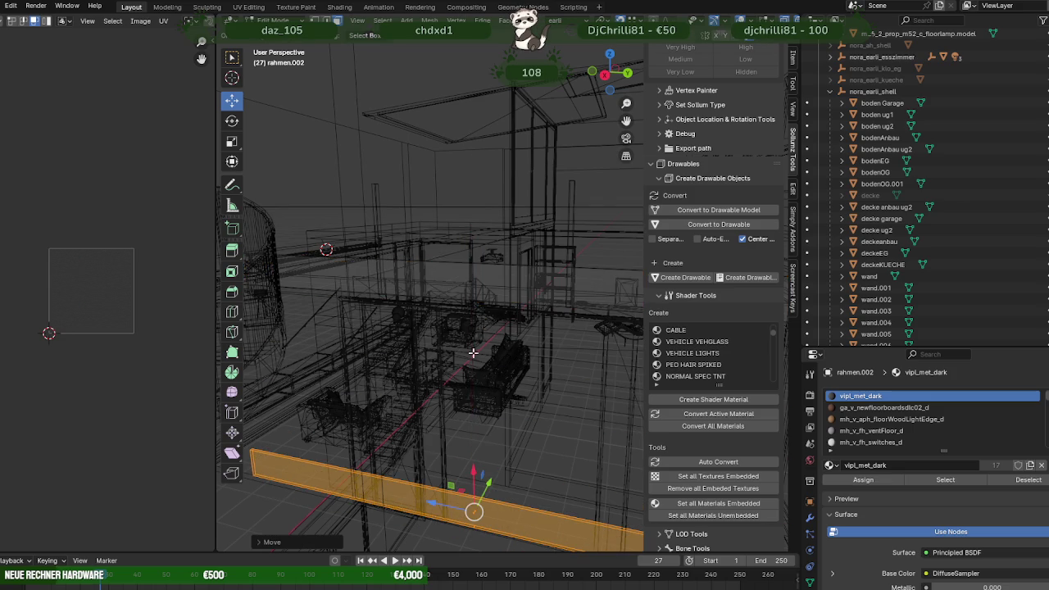
right_click(453, 397)
click(543, 395)
- Select the new rahmen.003 object and select all of its faces in Edit Mode
key(Tab)
click(469, 510)
click(489, 510)
key(Tab)
key(a)
- Orbit out in textured shading to check the new trim's placement by the wall
mouse_move(468, 503)
middle_down()
mouse_move(446, 476)
mouse_move(460, 461)
mouse_move(491, 461)
mouse_move(499, 401)
mouse_move(440, 431)
mouse_move(510, 417)
middle_up()
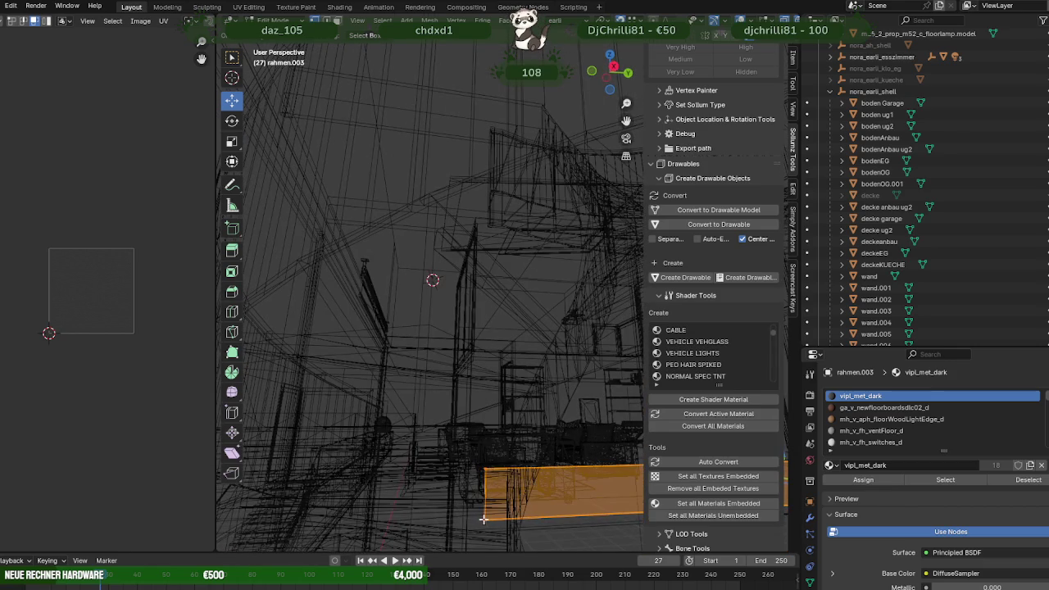
scroll(487, 521, down, 5)
middle_drag(486, 520, 482, 463)
key(shift+z)
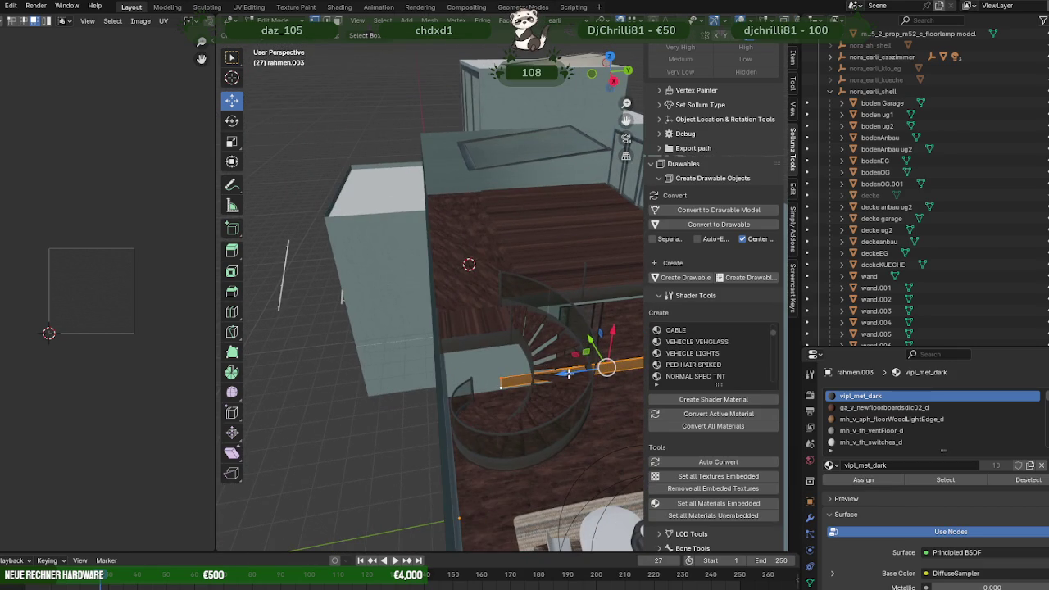
mouse_move(417, 138)
middle_down()
mouse_move(464, 234)
mouse_move(402, 215)
middle_up()
scroll(475, 216, up, 5)
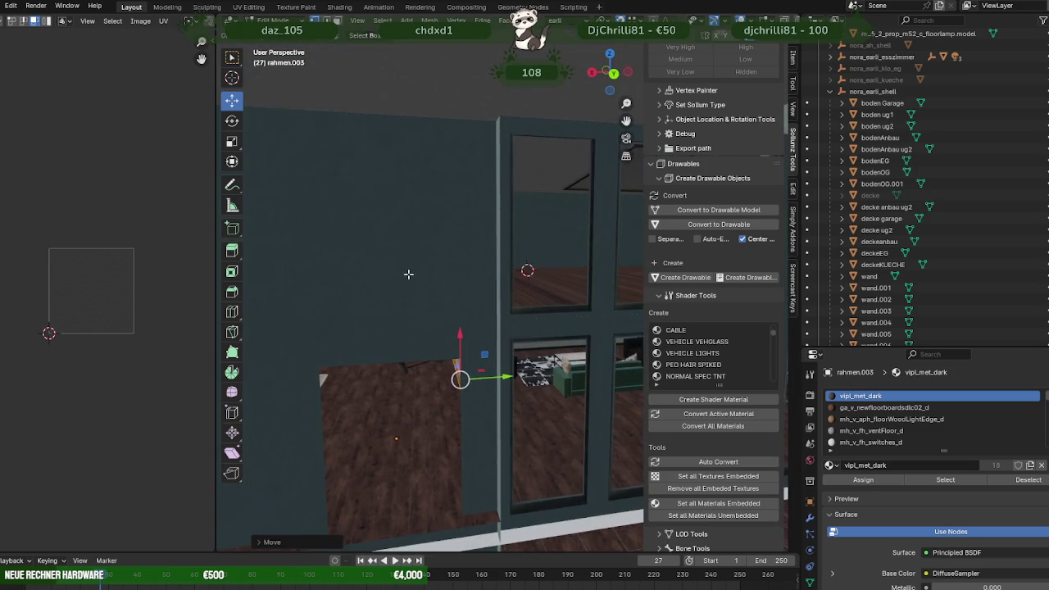
- Orbit around the stairwell, toggling wireframe and solid shading to inspect the rail
key(shift+z)
scroll(414, 270, up, 3)
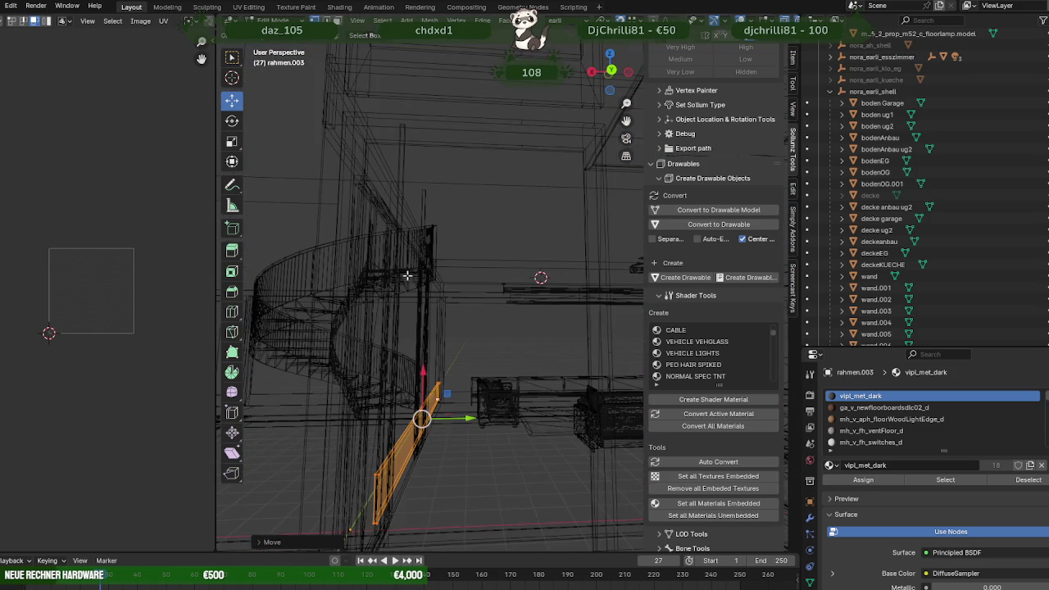
scroll(427, 260, down, 1)
middle_drag(422, 255, 468, 391)
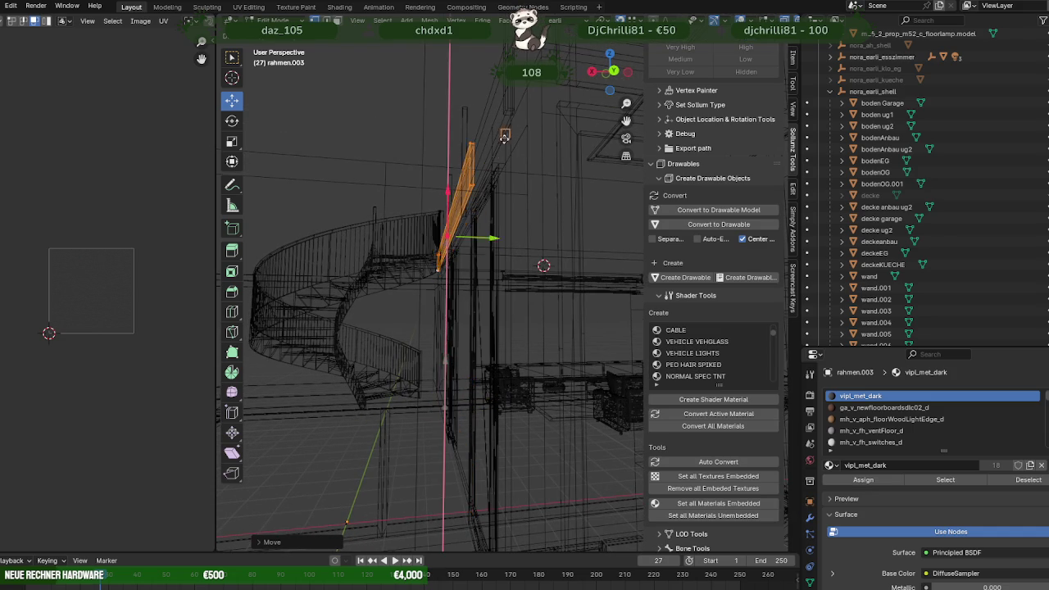
mouse_move(508, 110)
middle_down()
mouse_move(509, 159)
mouse_move(560, 253)
mouse_move(557, 267)
mouse_move(491, 281)
mouse_move(498, 312)
mouse_move(487, 315)
middle_up()
key(shift+z)
key(shift+z)
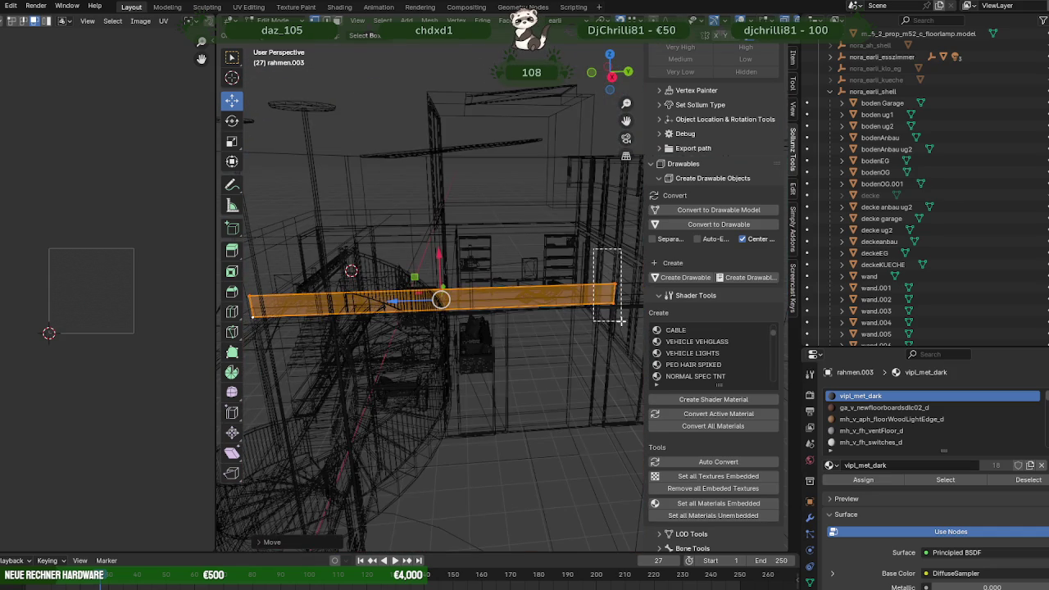
key(shift+z)
- Orbit in close to the end of the rahmen.003 rail in wireframe view
middle_drag(620, 321, 449, 328)
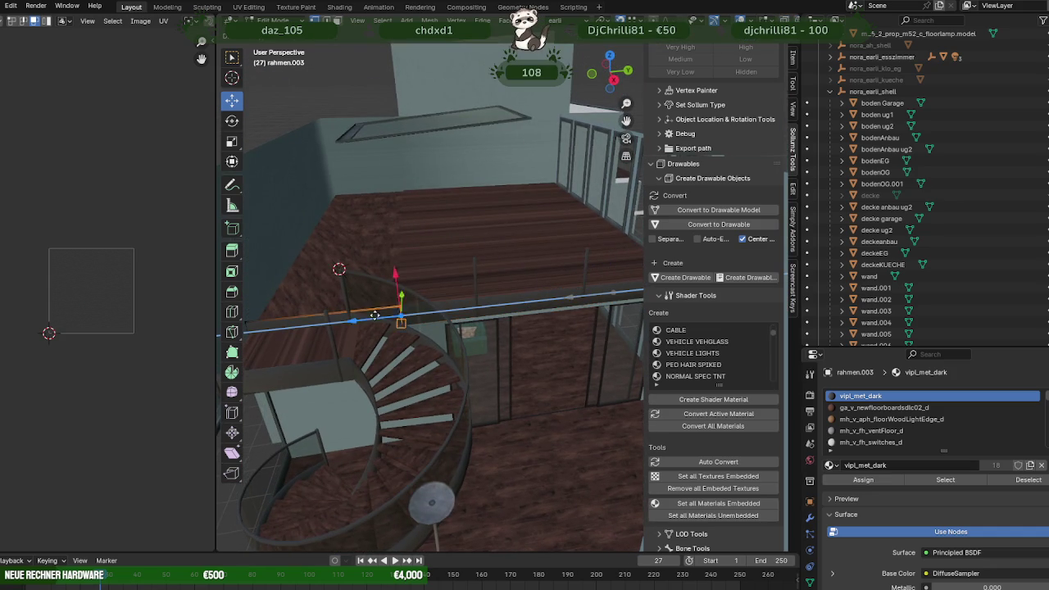
scroll(349, 320, up, 2)
mouse_move(349, 320)
middle_down()
mouse_move(375, 304)
mouse_move(432, 211)
mouse_move(429, 186)
middle_up()
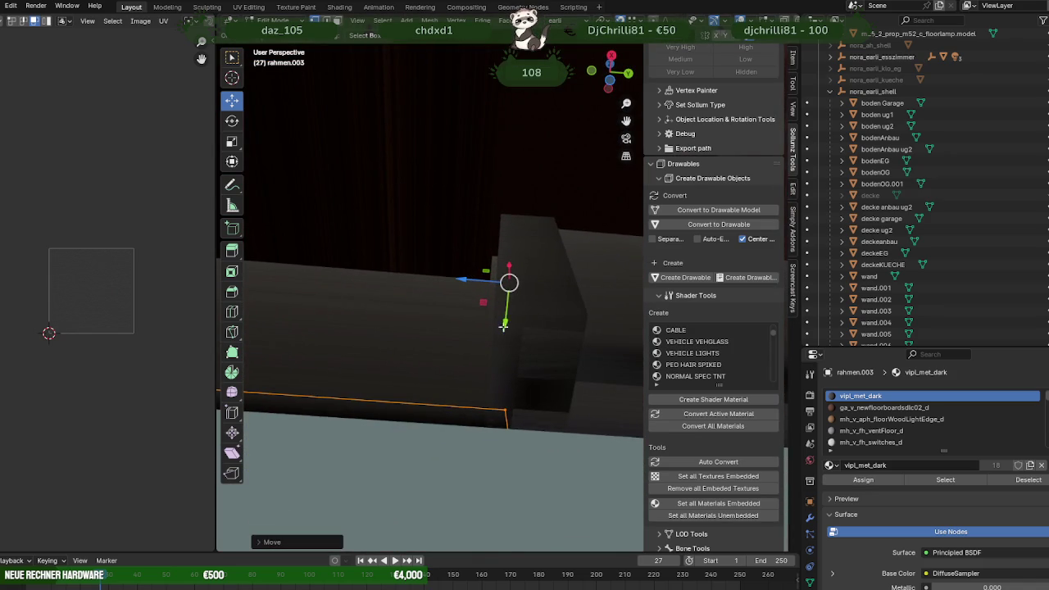
key(shift+z)
middle_drag(519, 379, 450, 284)
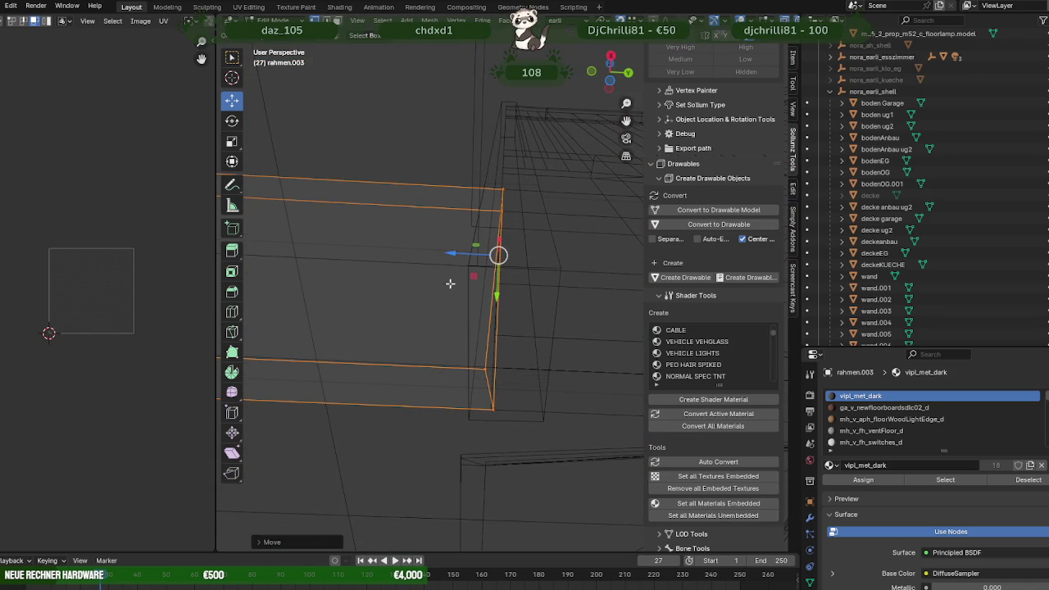
mouse_move(492, 377)
middle_down()
mouse_move(484, 367)
mouse_move(489, 389)
mouse_move(464, 329)
mouse_move(428, 334)
mouse_move(305, 234)
middle_up()
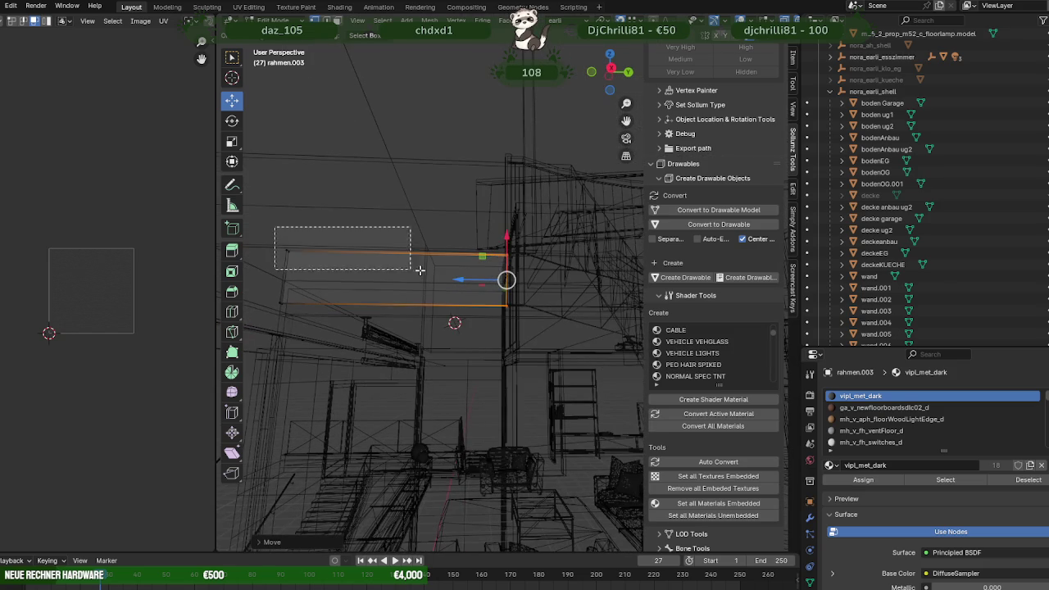
- Box-select the rail's end edges and move them along X to the corner post
drag(275, 228, 420, 270)
mouse_move(419, 270)
middle_down()
mouse_move(520, 293)
mouse_move(473, 280)
mouse_move(470, 267)
mouse_move(423, 263)
middle_up()
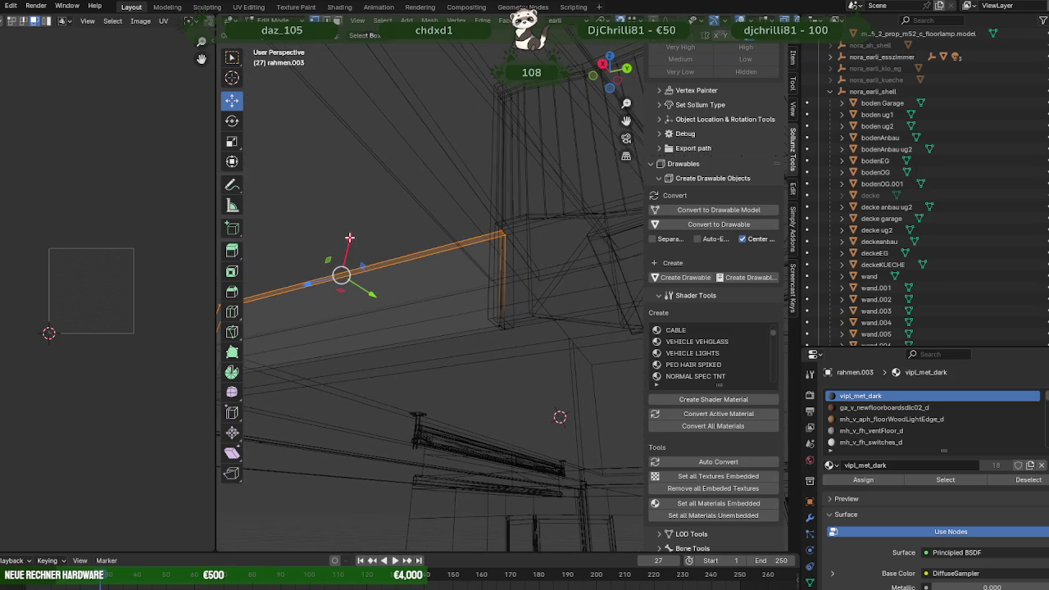
click(538, 280)
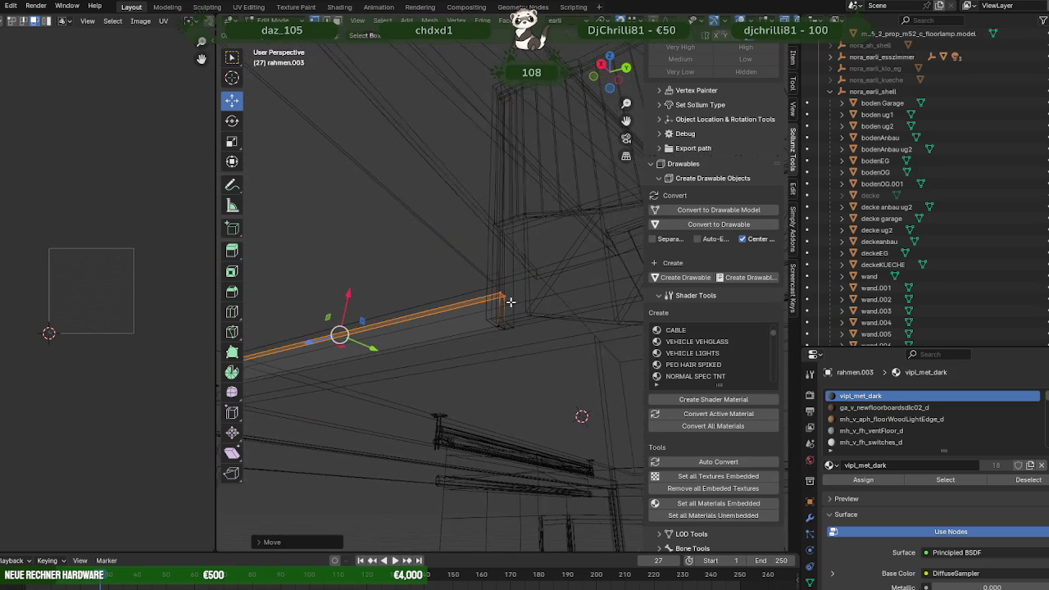
- Check the extended rail in solid shading from several angles and leave Edit Mode
key(shift+z)
middle_drag(510, 342, 578, 350)
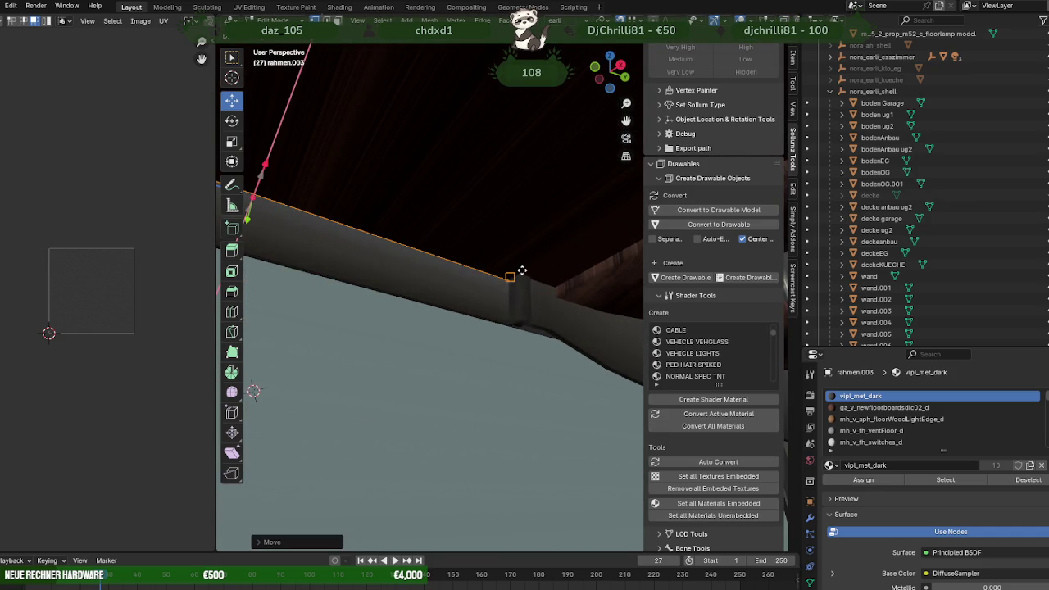
mouse_move(523, 266)
middle_down()
mouse_move(574, 331)
mouse_move(583, 379)
mouse_move(431, 349)
mouse_move(503, 353)
mouse_move(494, 322)
mouse_move(469, 308)
middle_up()
scroll(510, 353, up, 3)
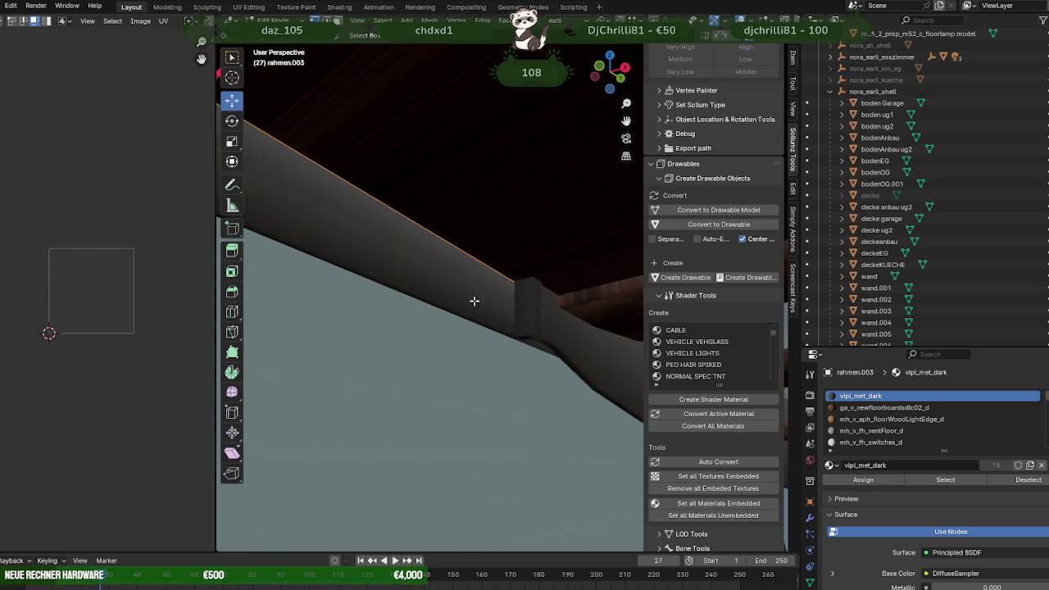
mouse_move(485, 290)
middle_down()
mouse_move(468, 295)
mouse_move(475, 283)
mouse_move(454, 279)
middle_up()
mouse_move(440, 231)
middle_down()
mouse_move(403, 245)
mouse_move(468, 264)
mouse_move(421, 283)
mouse_move(494, 279)
mouse_move(394, 368)
mouse_move(470, 292)
mouse_move(506, 281)
mouse_move(512, 297)
mouse_move(449, 218)
mouse_move(502, 300)
mouse_move(414, 292)
mouse_move(471, 343)
mouse_move(445, 336)
middle_up()
key(Tab)
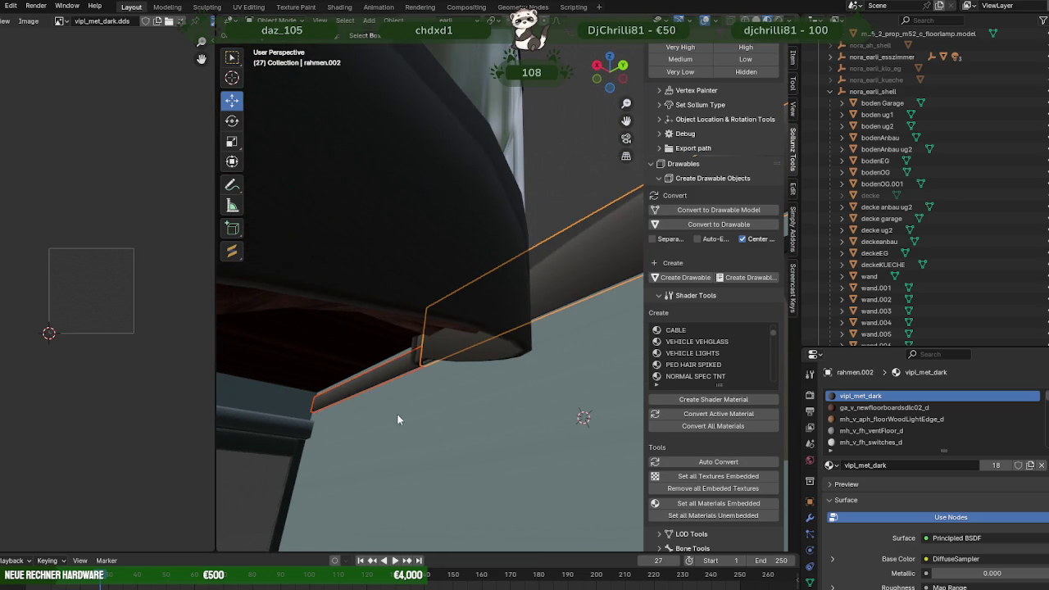
- Select the upper floor bodenOG.001 and enter its Edit Mode
right_click(336, 409)
click(320, 410)
mouse_move(320, 410)
middle_down()
mouse_move(358, 350)
mouse_move(327, 338)
mouse_move(586, 340)
middle_up()
click(400, 314)
key(Tab)
- Select the floor face and side face, copy them, and slide the copy along X
click(444, 292)
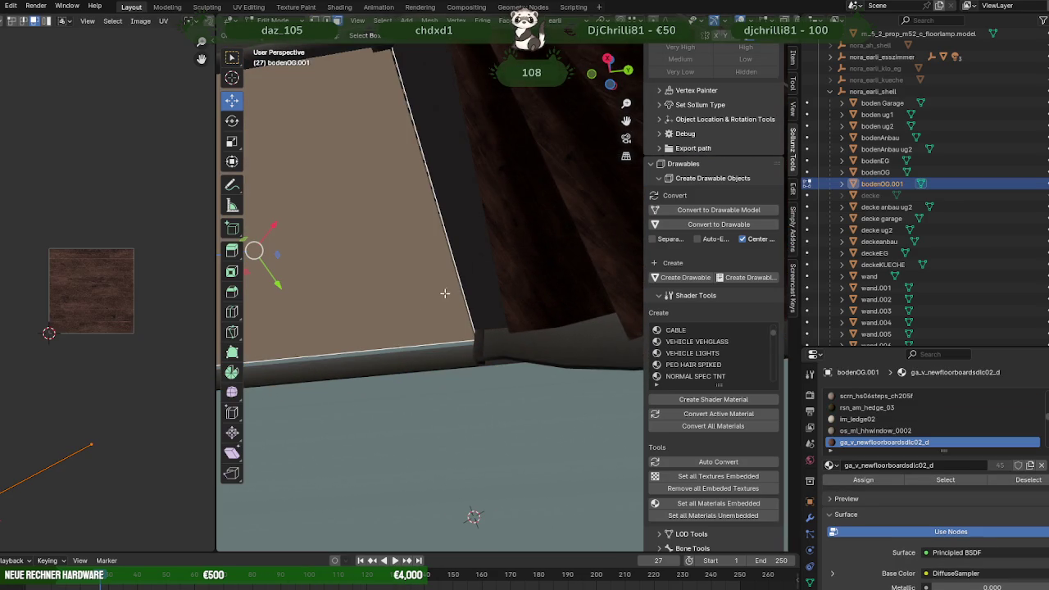
shift+click(472, 281)
mouse_move(462, 276)
middle_down()
mouse_move(484, 375)
mouse_move(405, 293)
mouse_move(463, 279)
mouse_move(458, 311)
mouse_move(465, 270)
middle_up()
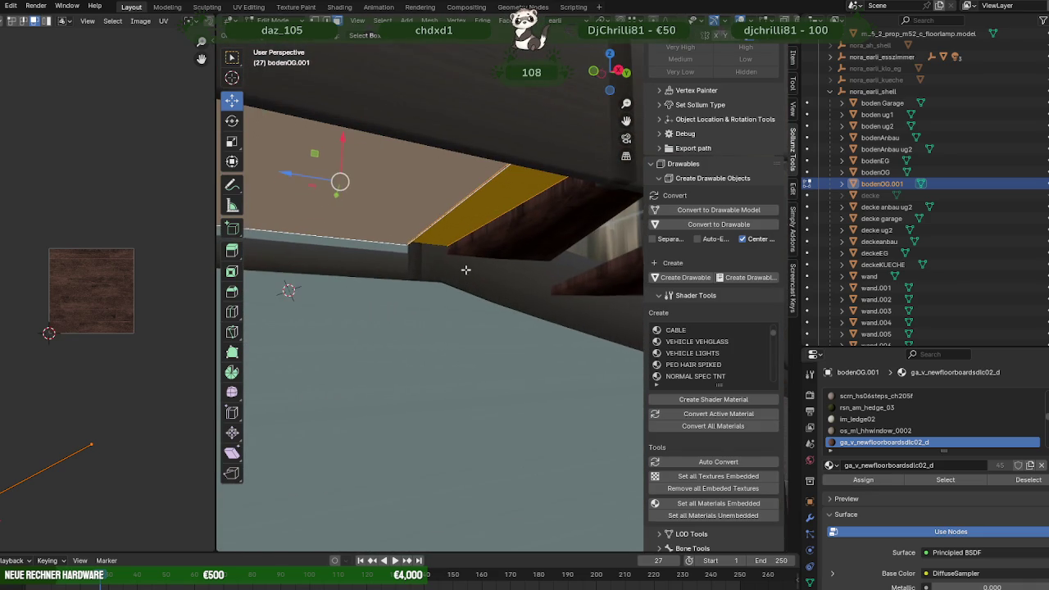
key(g)
key(x)
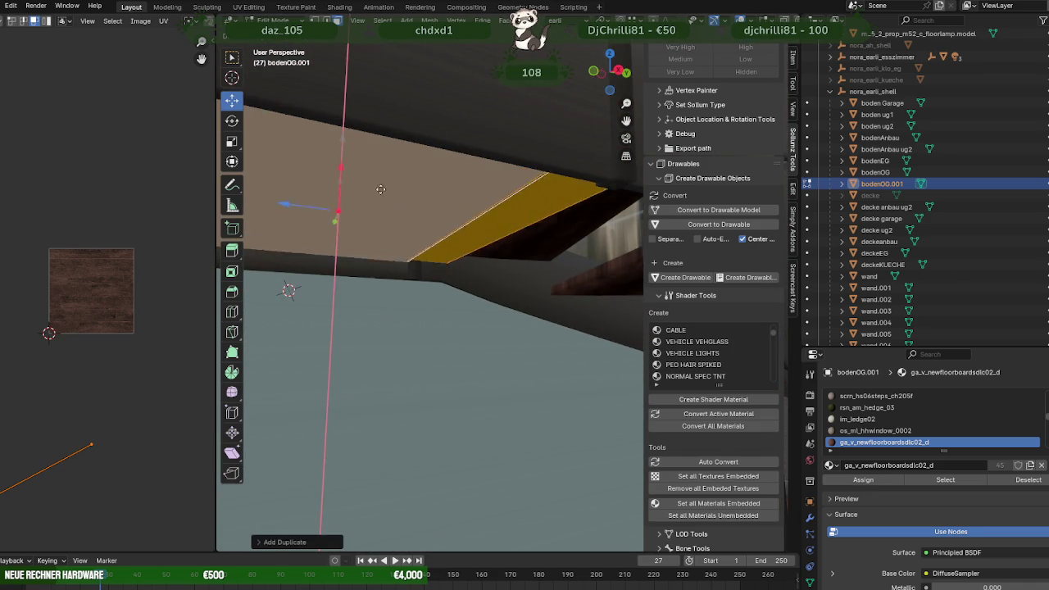
click(447, 301)
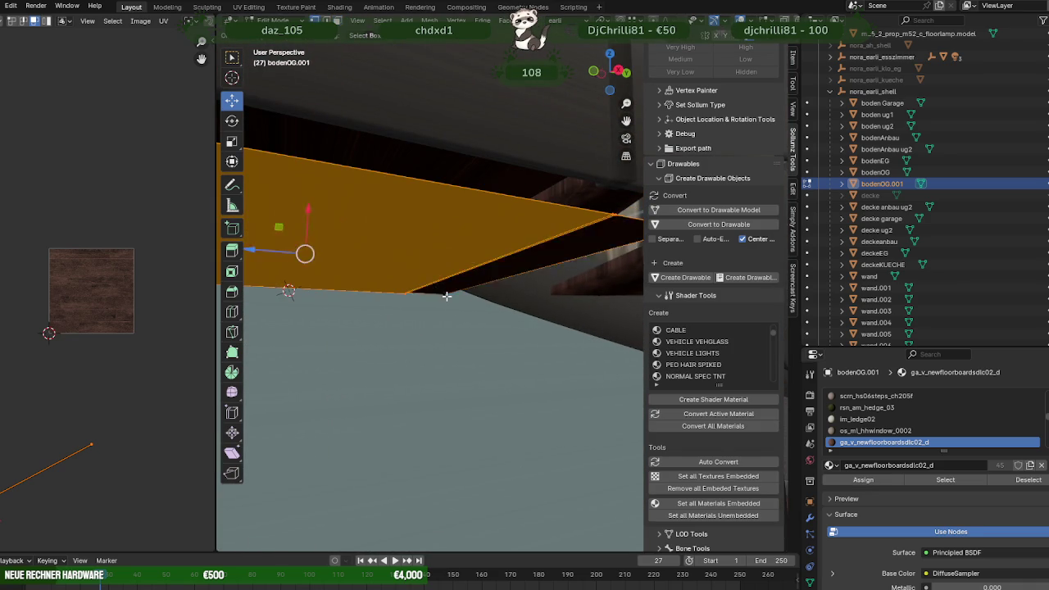